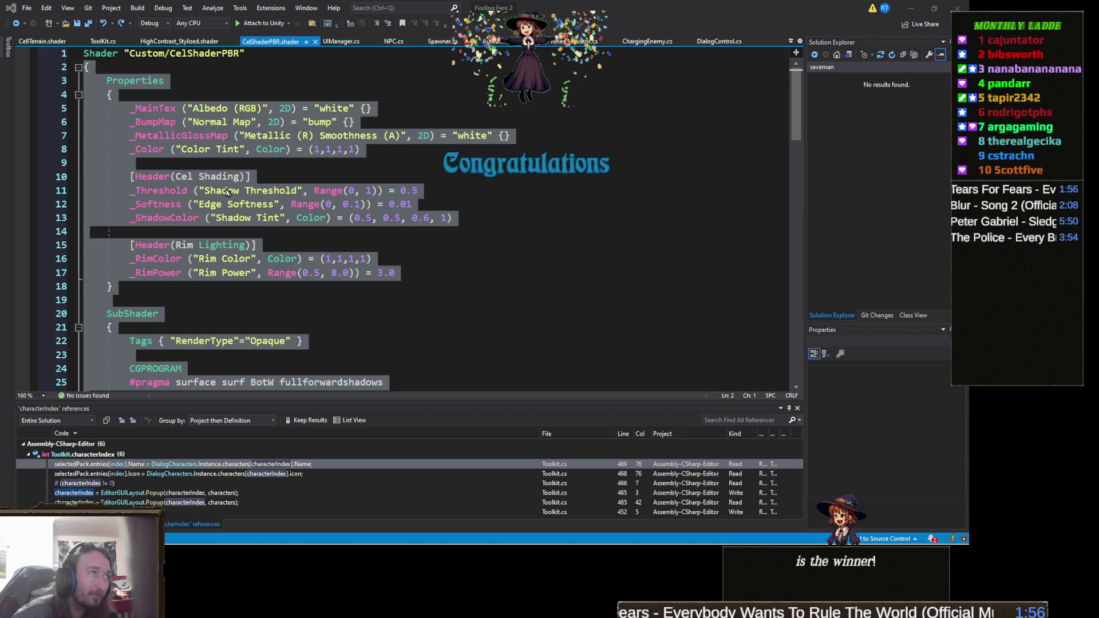
# - Paste the new CelShaderPBR code, delete the duplicate Shader name line, and save the file
pyautogui.hotkey('ctrl', 'v')
pyautogui.scroll(20, 183, 166)
pyautogui.scroll(15, 183, 166)
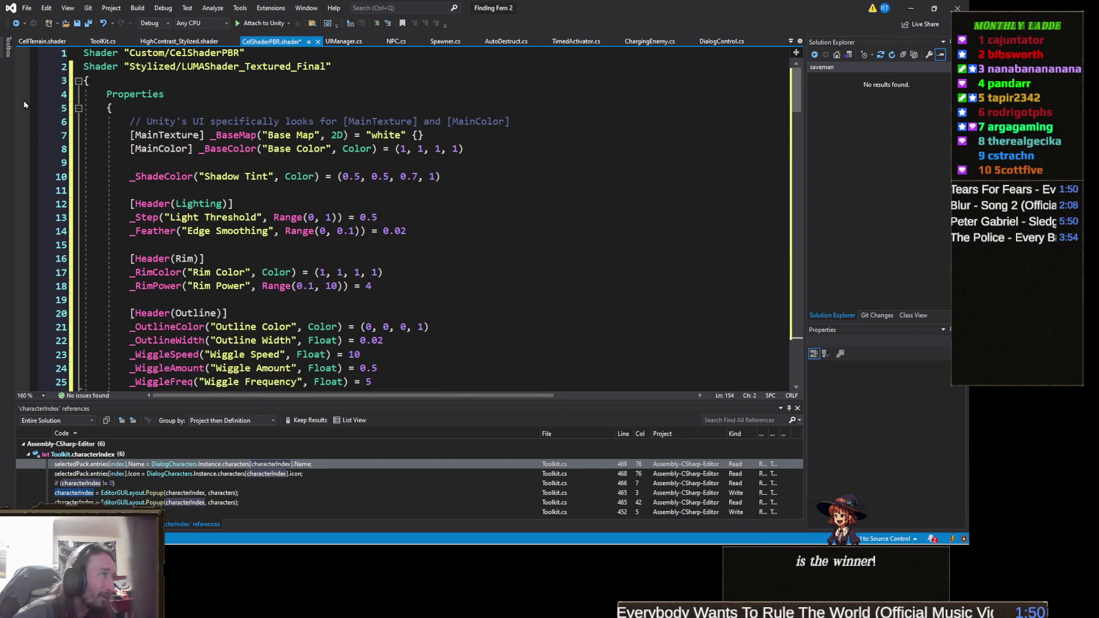
pyautogui.click(44, 73)
pyautogui.press('Delete')
pyautogui.hotkey('ctrl', 's')
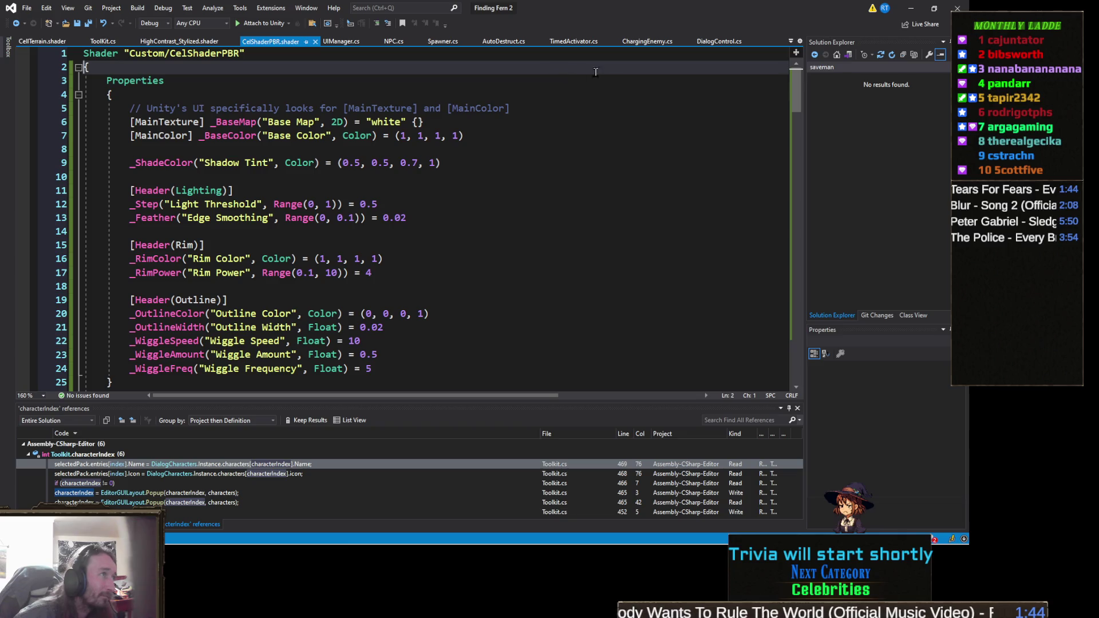
pyautogui.click(911, 8)
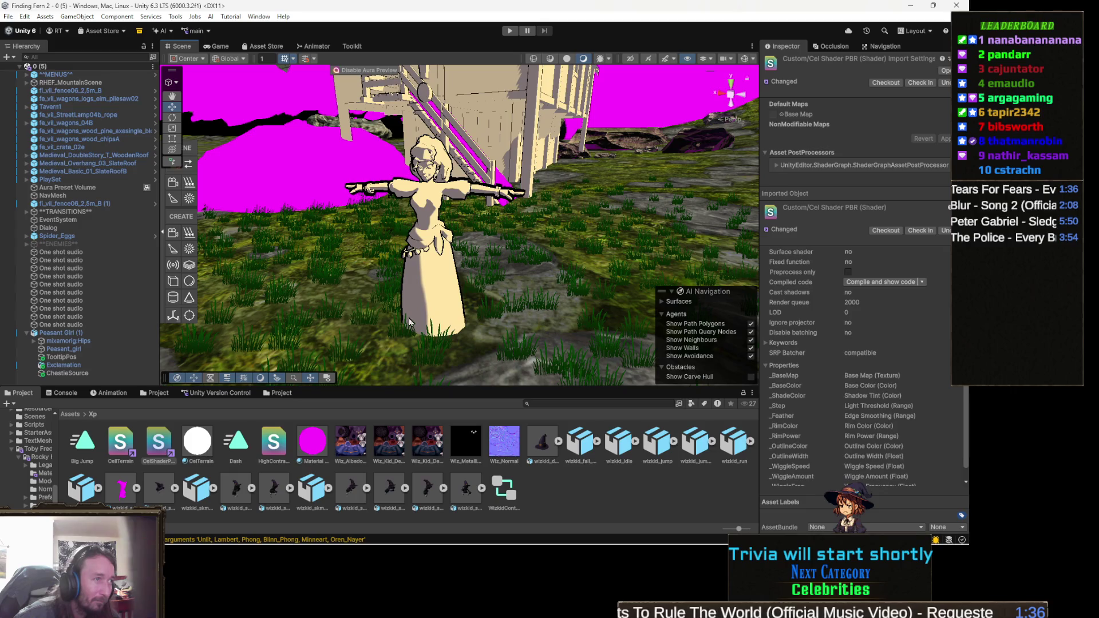
# - Select the Peasant_girl mesh, expand its Peasant_Girl material, and snip the properties to the clipboard
pyautogui.click(425, 298)
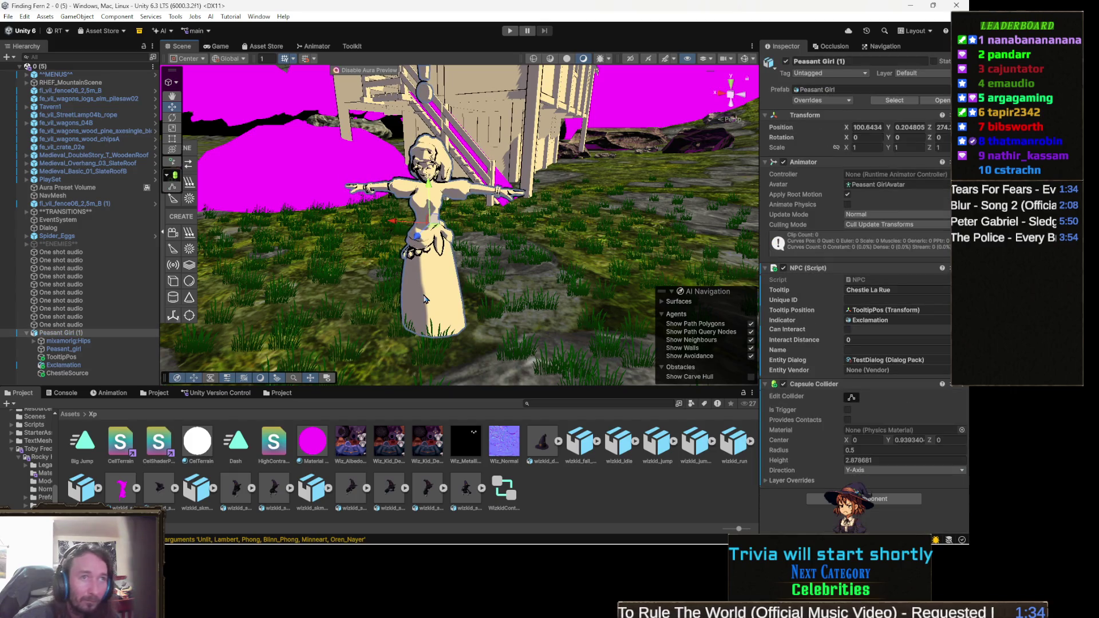
pyautogui.click(426, 299)
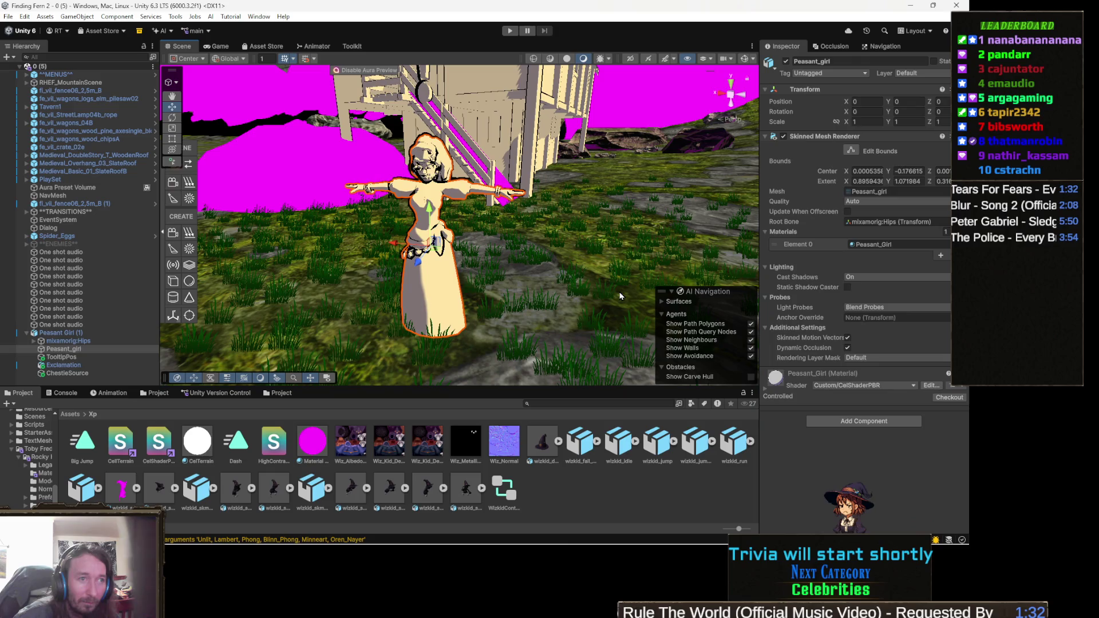
pyautogui.click(780, 375)
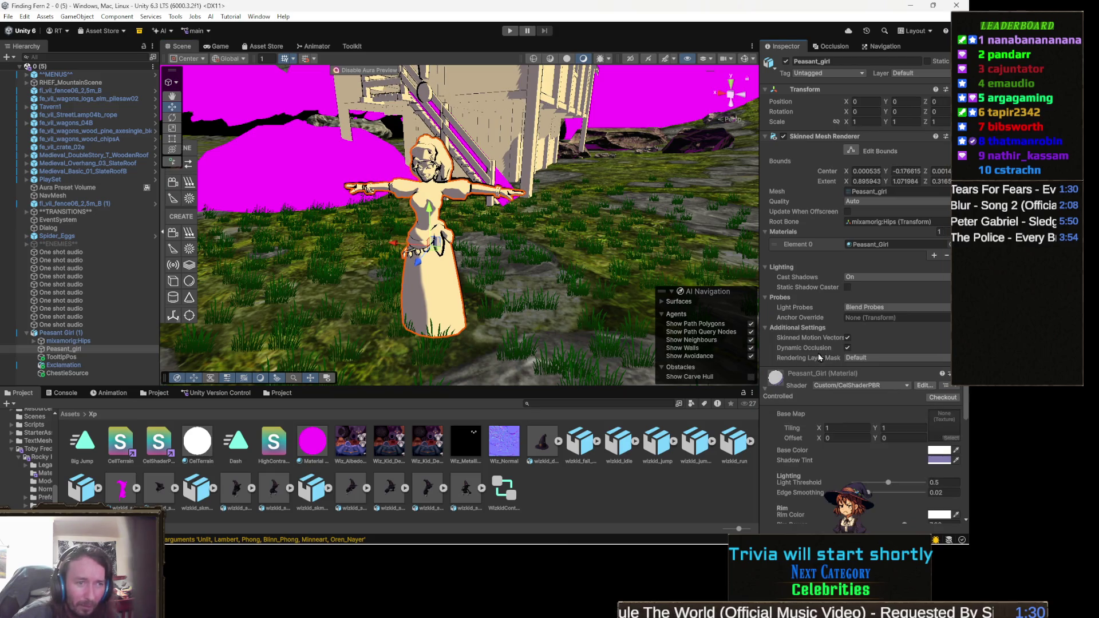
pyautogui.scroll(-3, 824, 366)
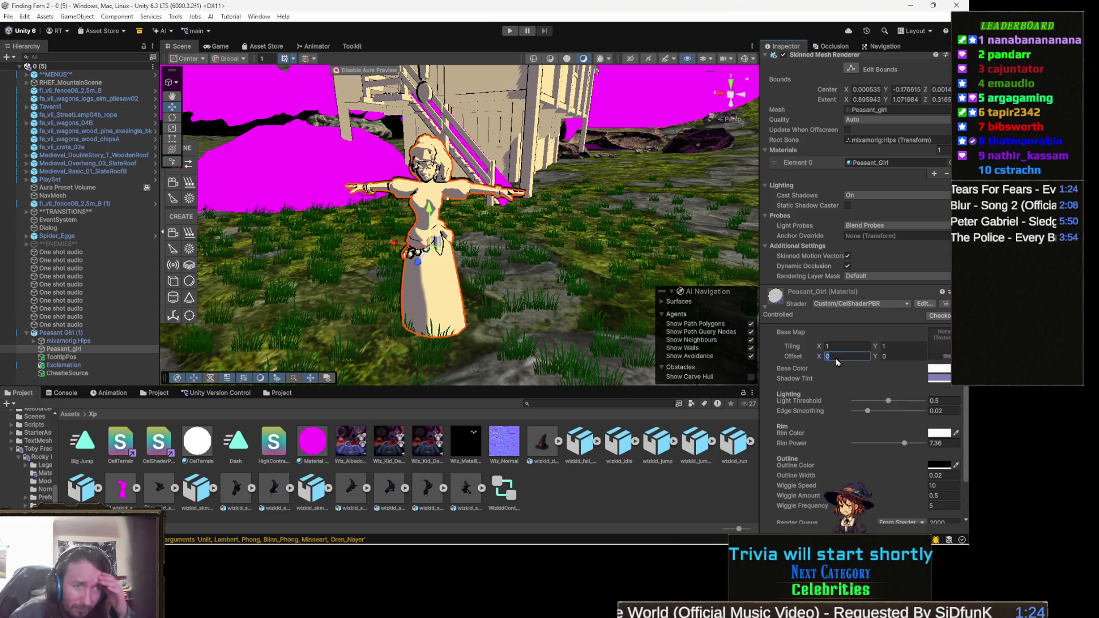
pyautogui.scroll(-2, 866, 366)
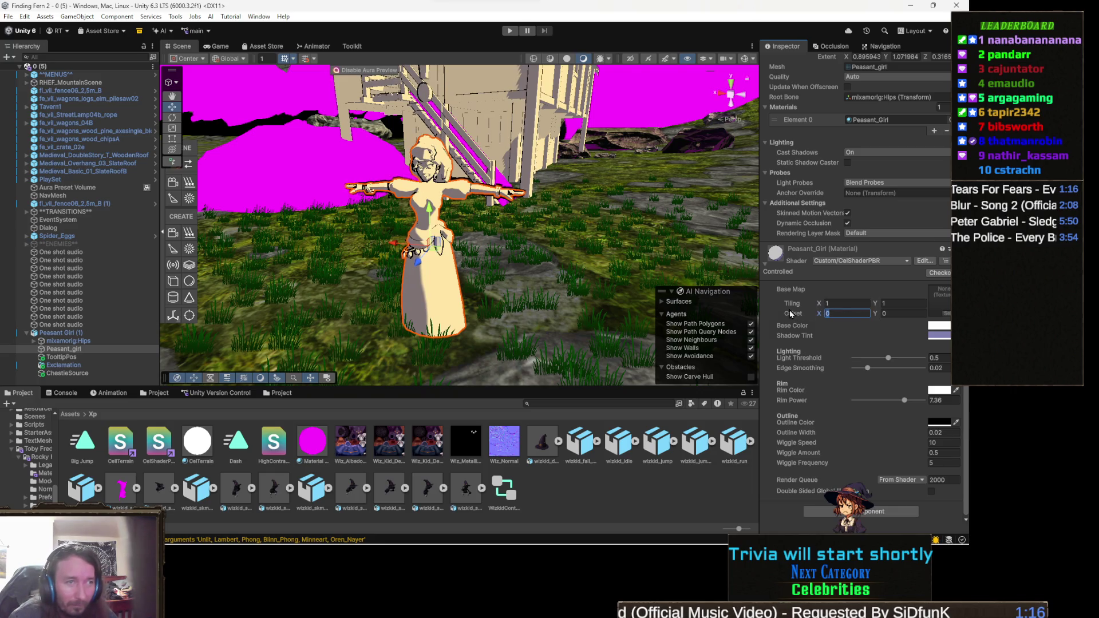
pyautogui.press('super+shift+s')
pyautogui.moveTo(766, 282)
pyautogui.mouseDown()
pyautogui.moveTo(951, 425)
pyautogui.moveTo(968, 455)
pyautogui.moveTo(966, 491)
pyautogui.mouseUp()
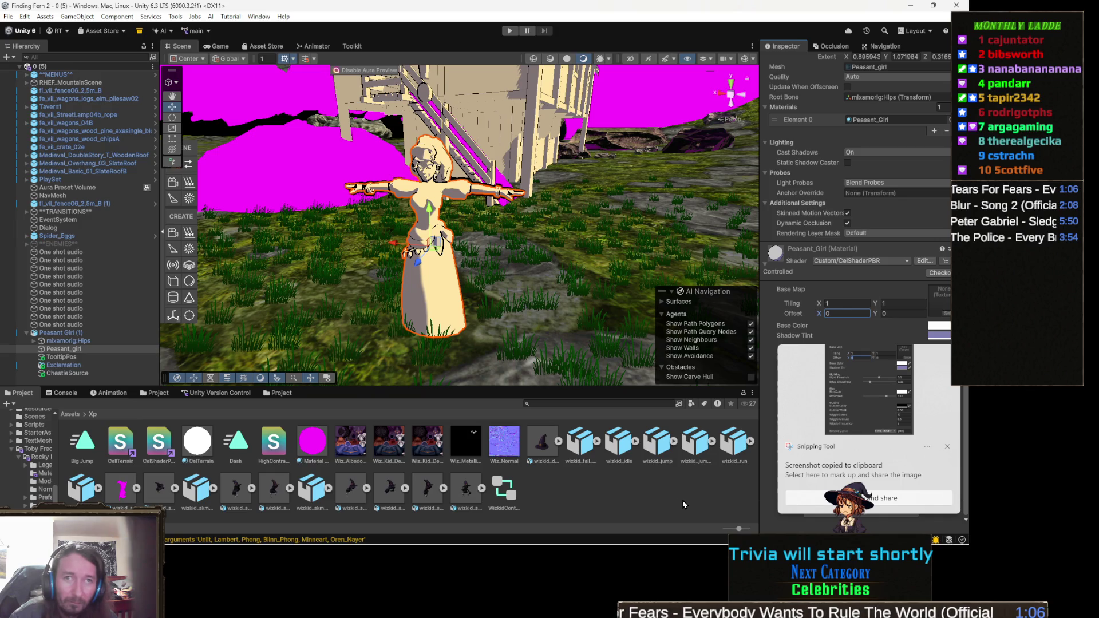
# - Ping the Peasant_Girl material from its Element 0 slot to reveal it in Animations > Materials
pyautogui.click(749, 502)
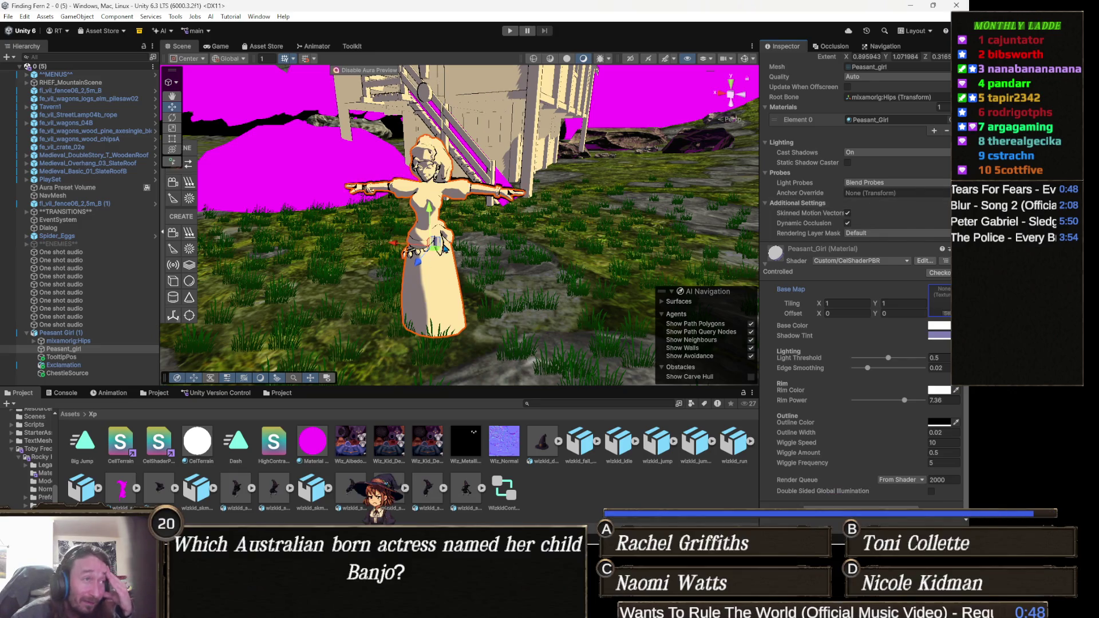
pyautogui.scroll(5, 852, 247)
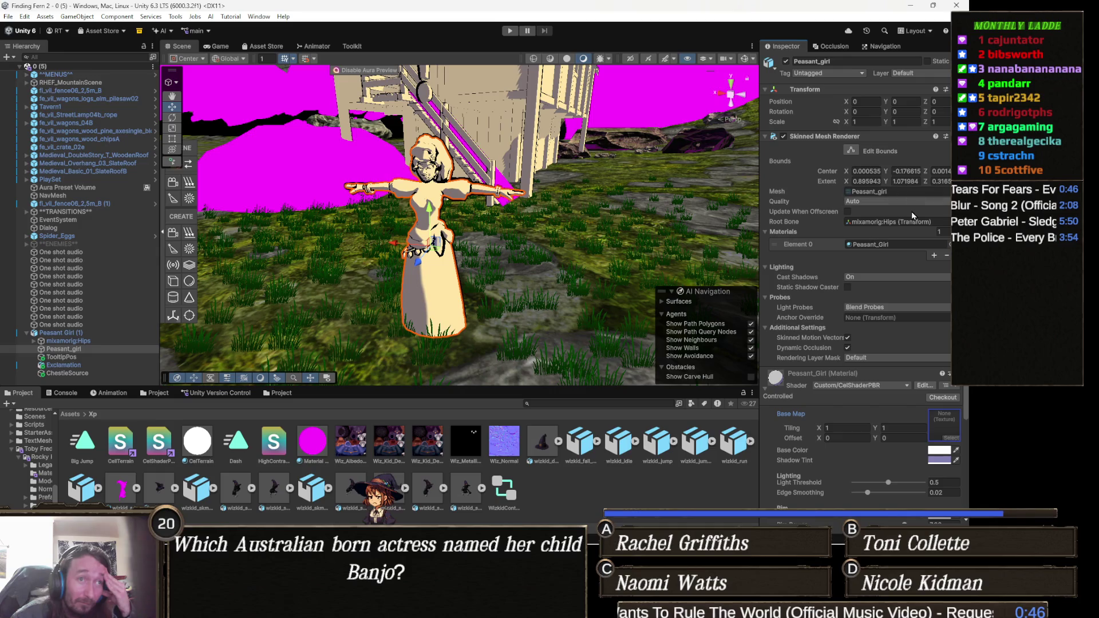
pyautogui.click(899, 226)
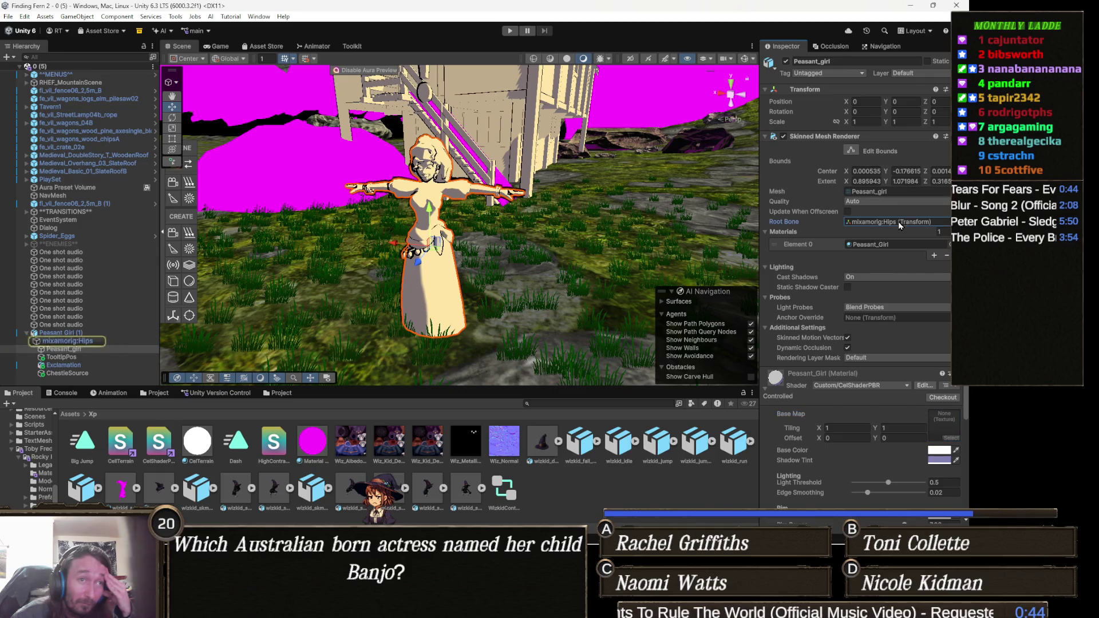
pyautogui.click(882, 246)
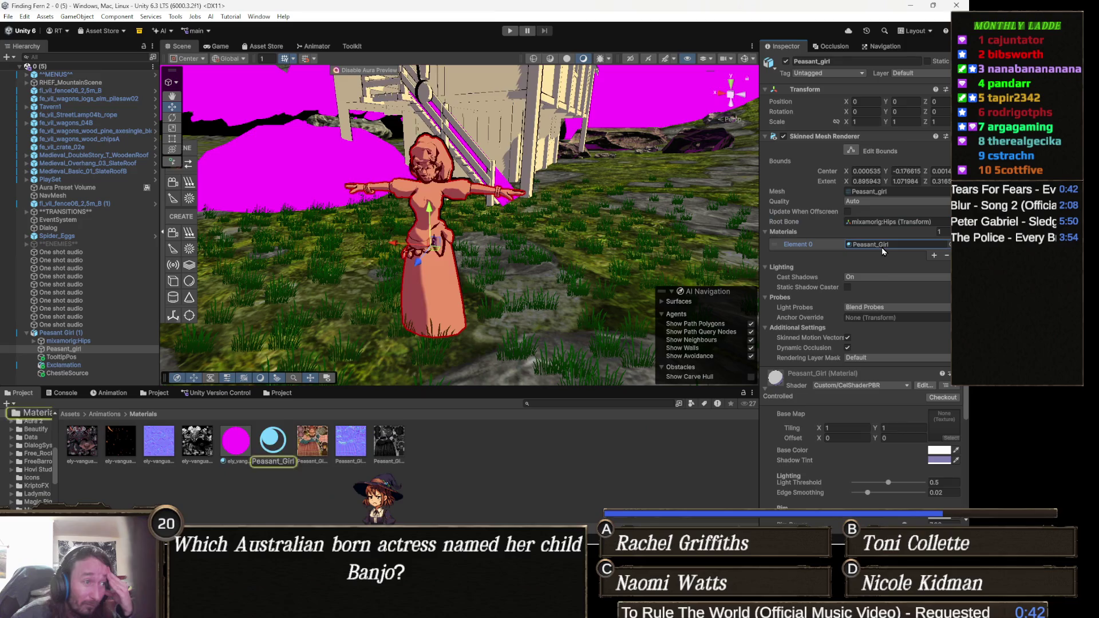
pyautogui.scroll(-1, 859, 286)
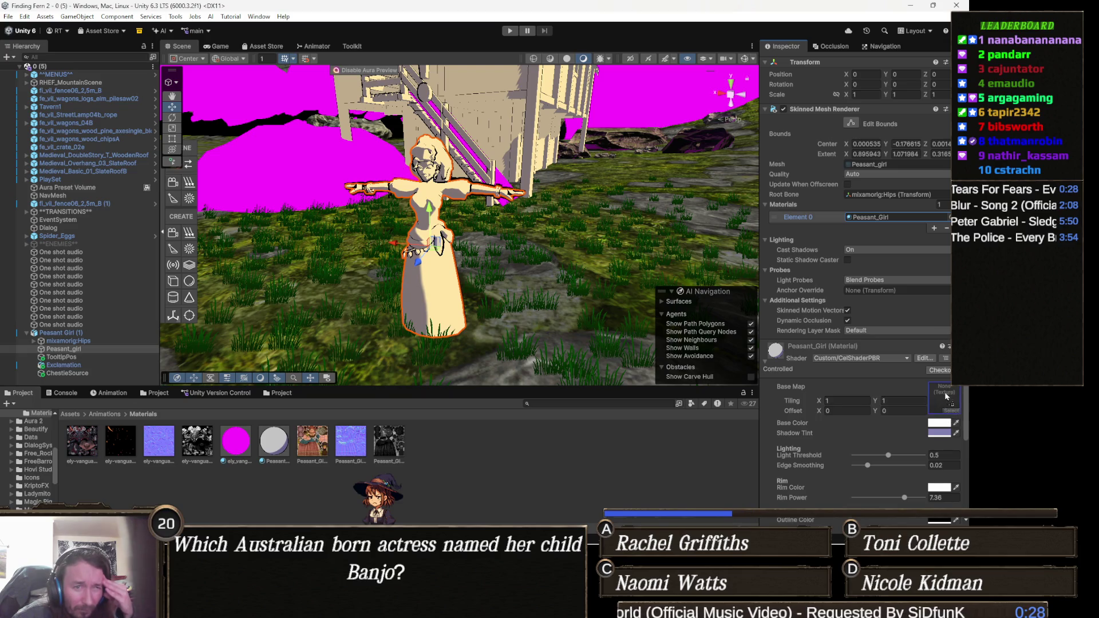
# - Drag the Peasant texture onto the Peasant_Girl material's Base Map slot
pyautogui.moveTo(943, 396); pyautogui.dragTo(944, 397)
pyautogui.moveTo(560, 276); pyautogui.dragTo(531, 207)
pyautogui.scroll(-3, 531, 207)
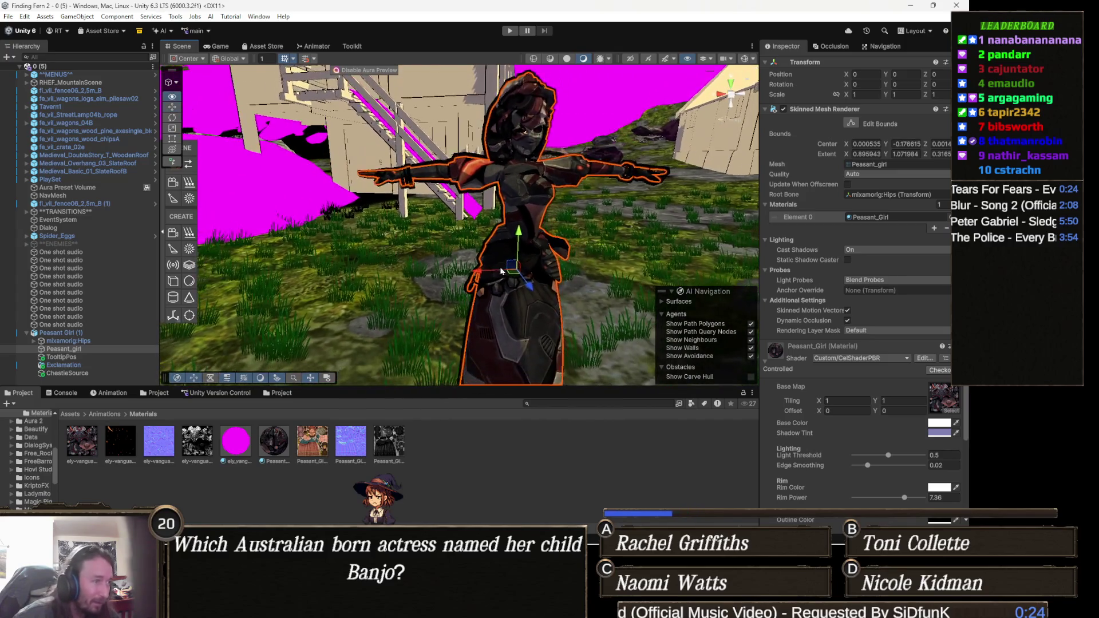
pyautogui.moveTo(307, 458)
pyautogui.mouseDown()
pyautogui.moveTo(320, 447)
pyautogui.moveTo(946, 402)
pyautogui.mouseUp()
pyautogui.moveTo(538, 263)
pyautogui.mouseDown()
pyautogui.moveTo(511, 234)
pyautogui.moveTo(481, 241)
pyautogui.mouseUp()
pyautogui.scroll(-2, 511, 233)
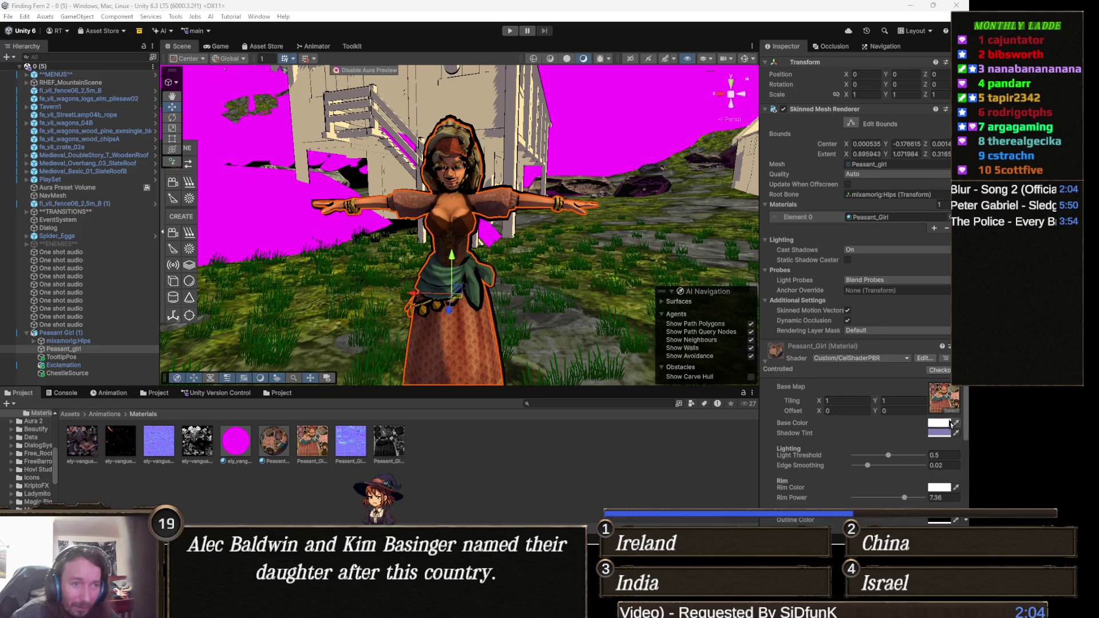
# - Enter 0 for Peasant_Girl's Outline Width, Wiggle Speed and Wiggle Amount, then orbit to check her
pyautogui.scroll(-3, 874, 439)
pyautogui.scroll(-3, 850, 423)
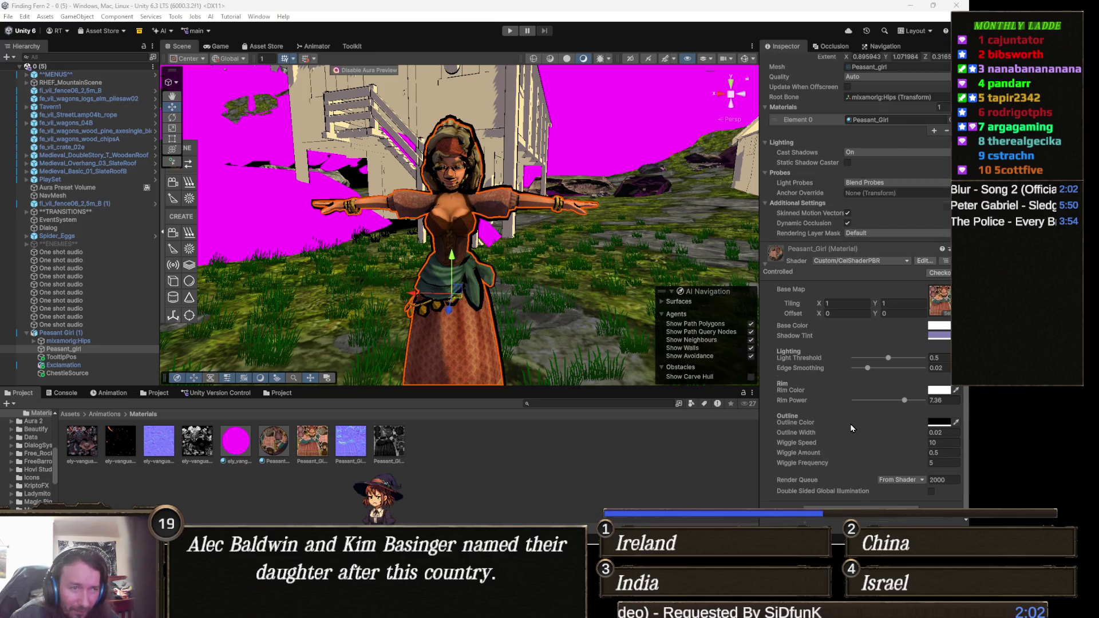
pyautogui.click(952, 433)
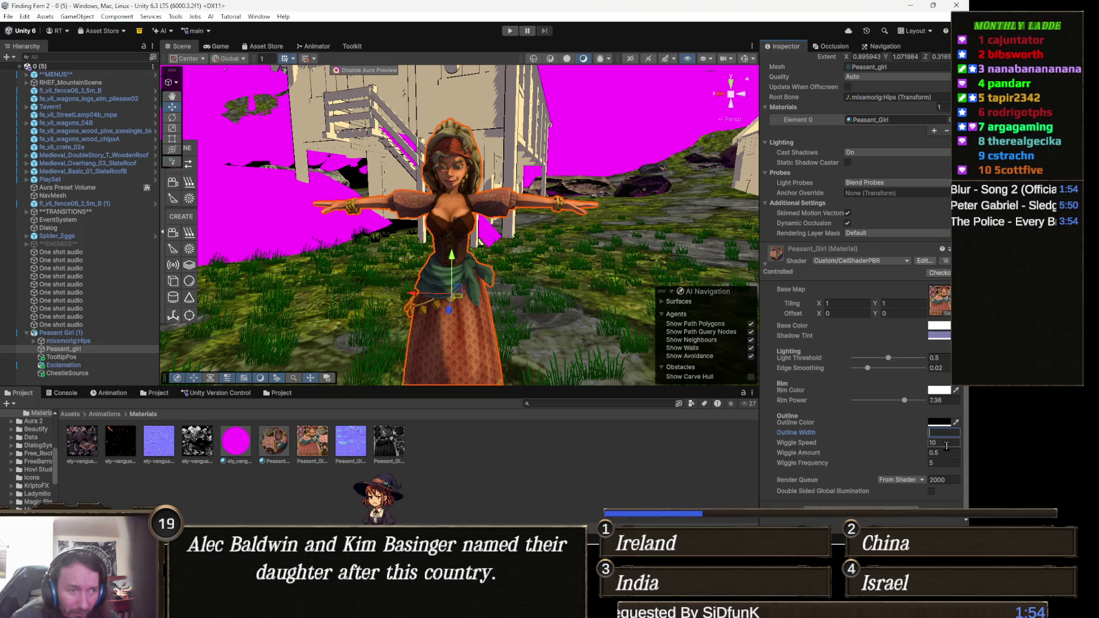
pyautogui.click(947, 445)
pyautogui.write('0')
pyautogui.press('Tab')
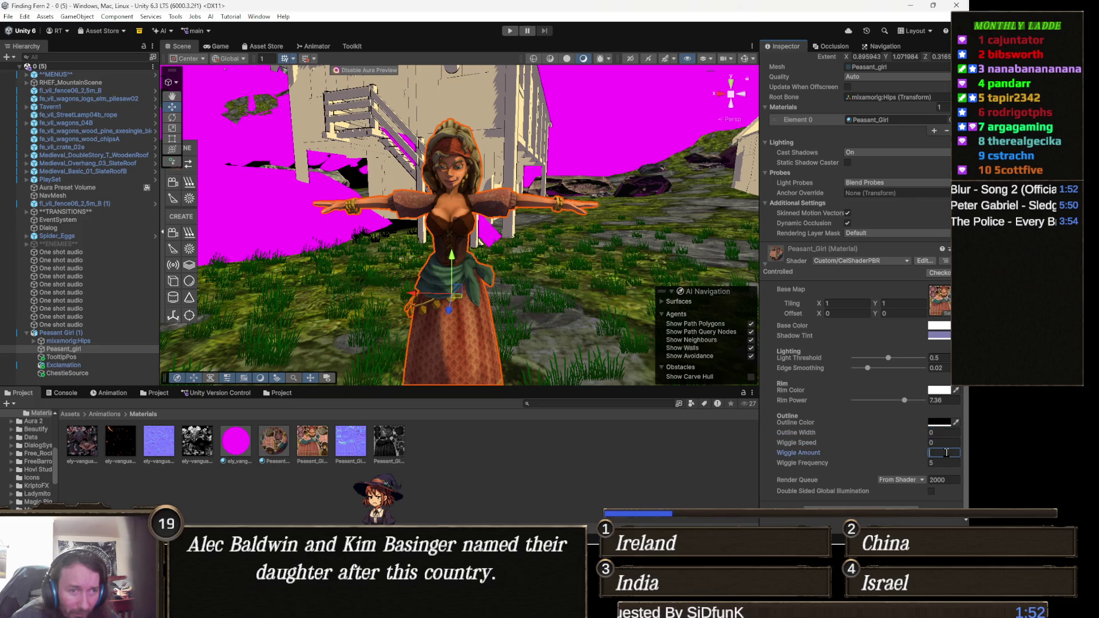
pyautogui.write('0')
pyautogui.scroll(5, 543, 262)
pyautogui.moveTo(543, 263)
pyautogui.mouseDown()
pyautogui.moveTo(503, 286)
pyautogui.moveTo(281, 281)
pyautogui.moveTo(751, 262)
pyautogui.moveTo(389, 325)
pyautogui.mouseUp()
pyautogui.scroll(3, 512, 281)
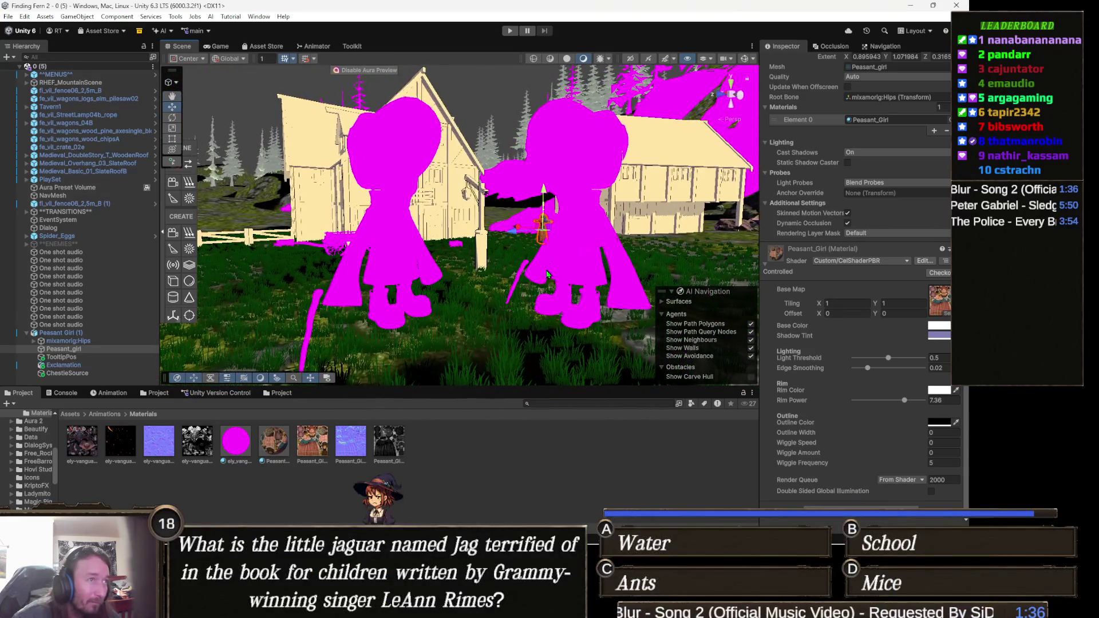
# - Select WizBody and switch its Material #2 shader to Custom > CelShaderPBR
pyautogui.click(592, 243)
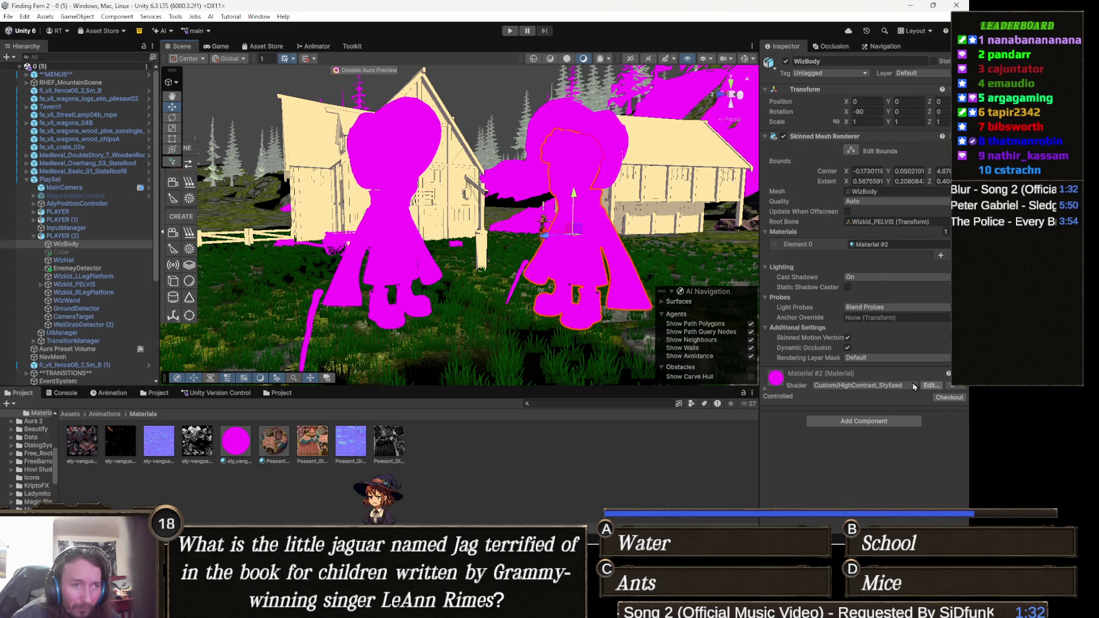
pyautogui.click(858, 386)
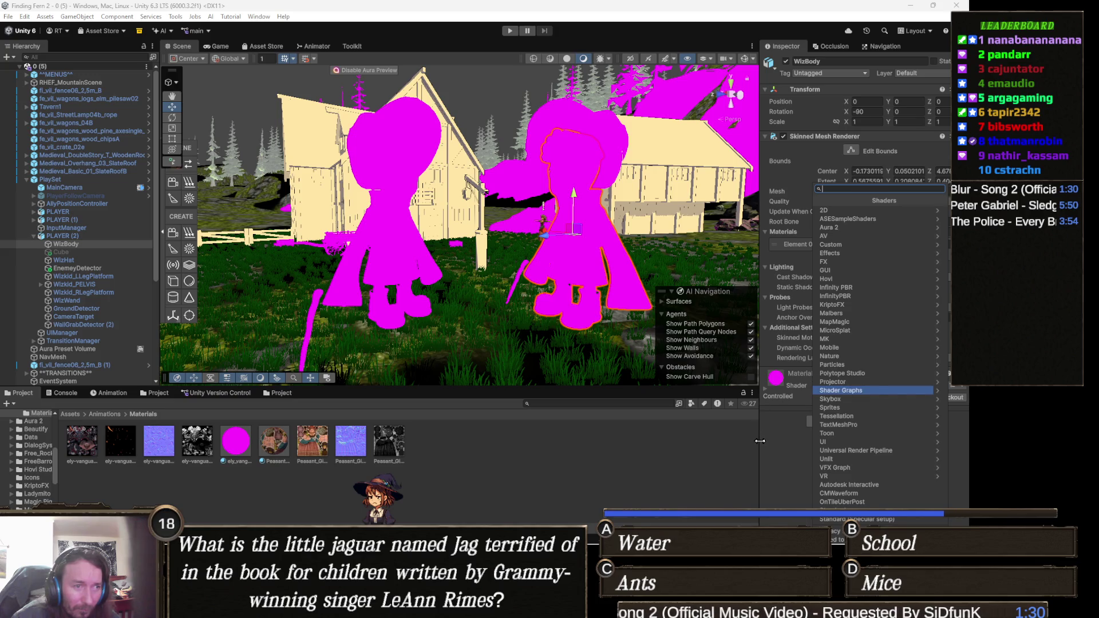
pyautogui.press('Escape')
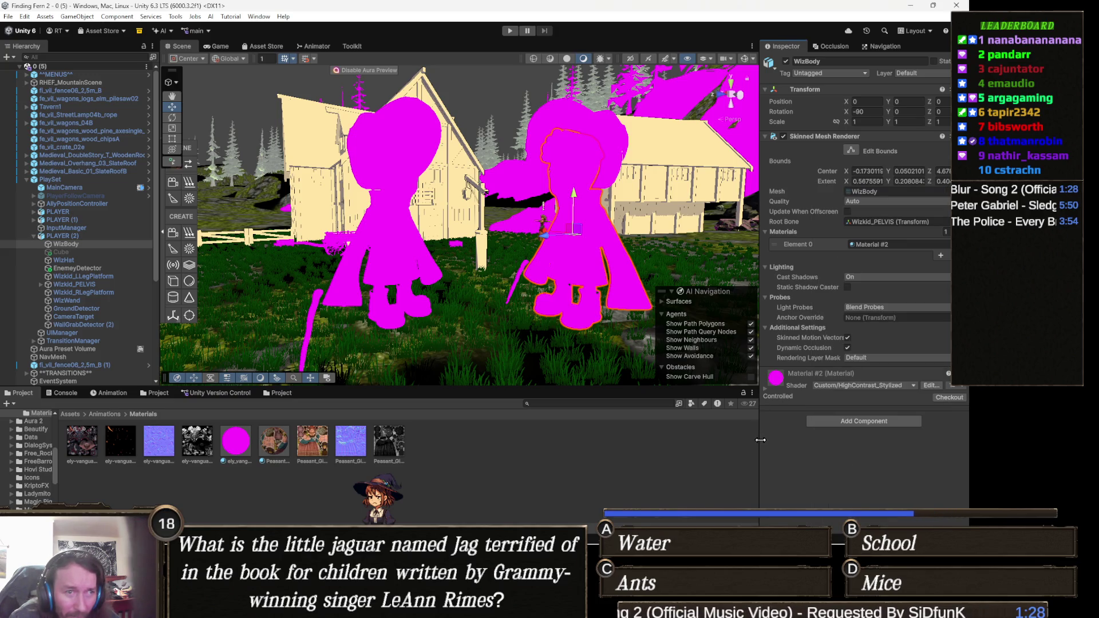
pyautogui.click(884, 385)
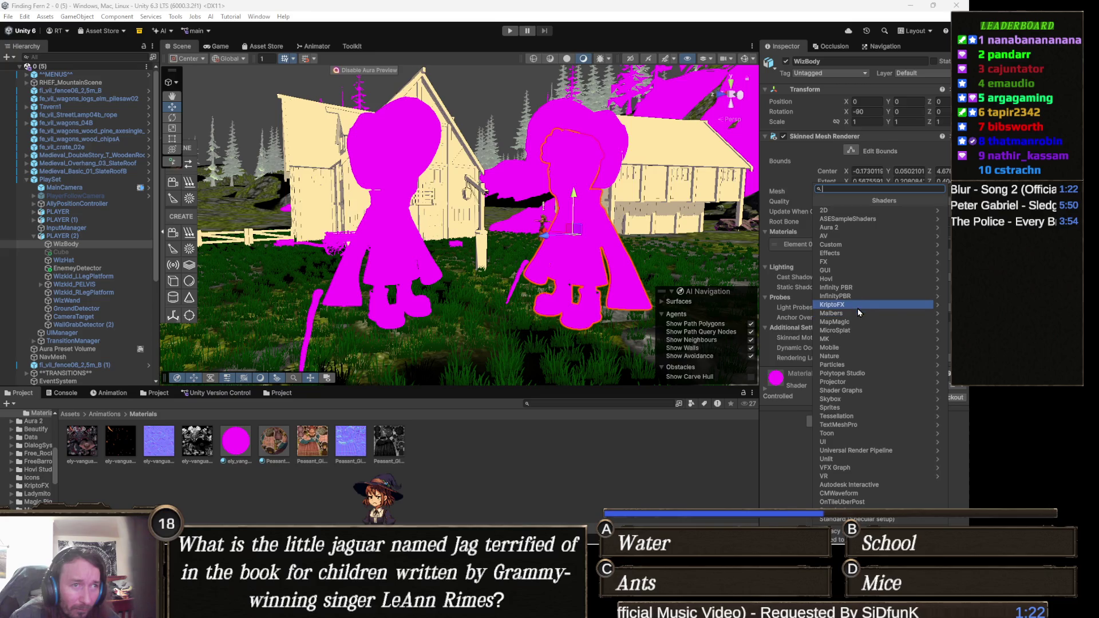
pyautogui.click(855, 245)
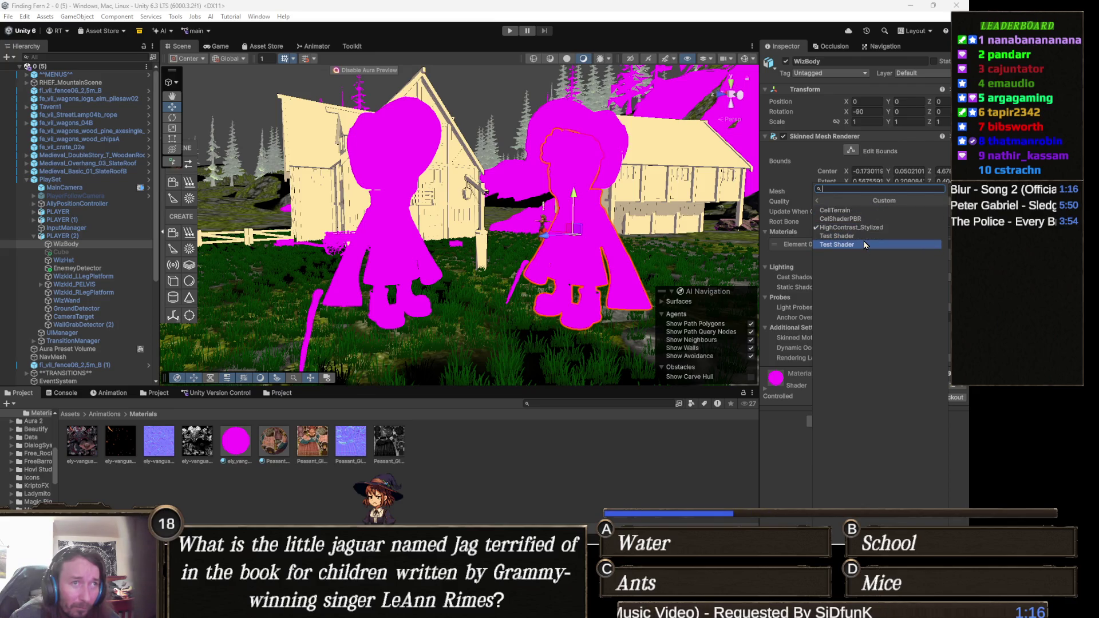
pyautogui.click(859, 220)
pyautogui.moveTo(458, 298); pyautogui.dragTo(495, 309)
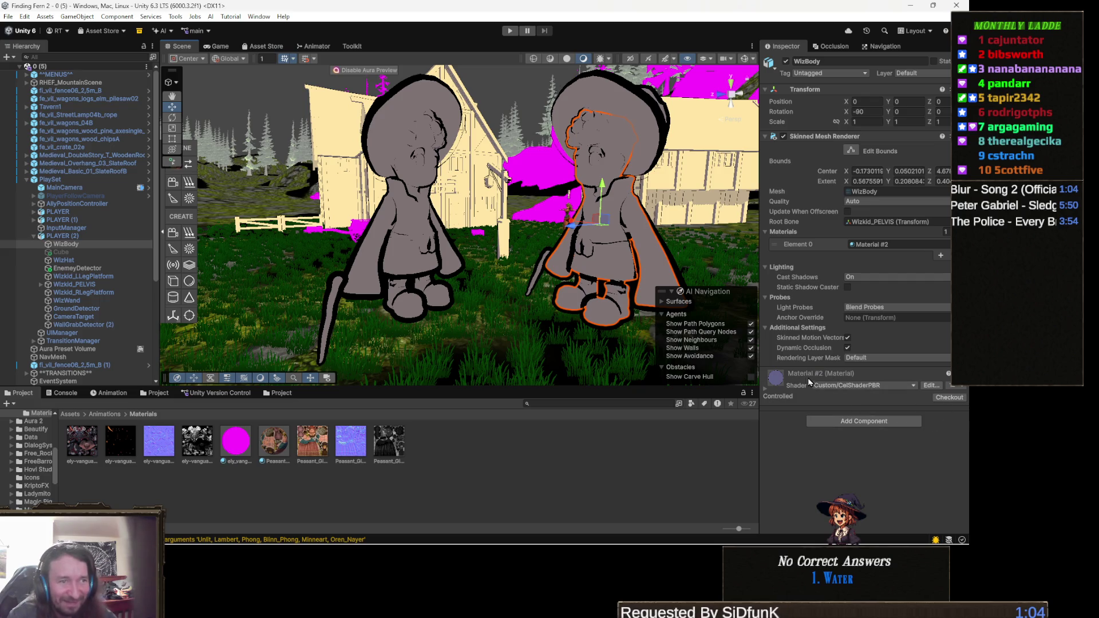
pyautogui.click(784, 381)
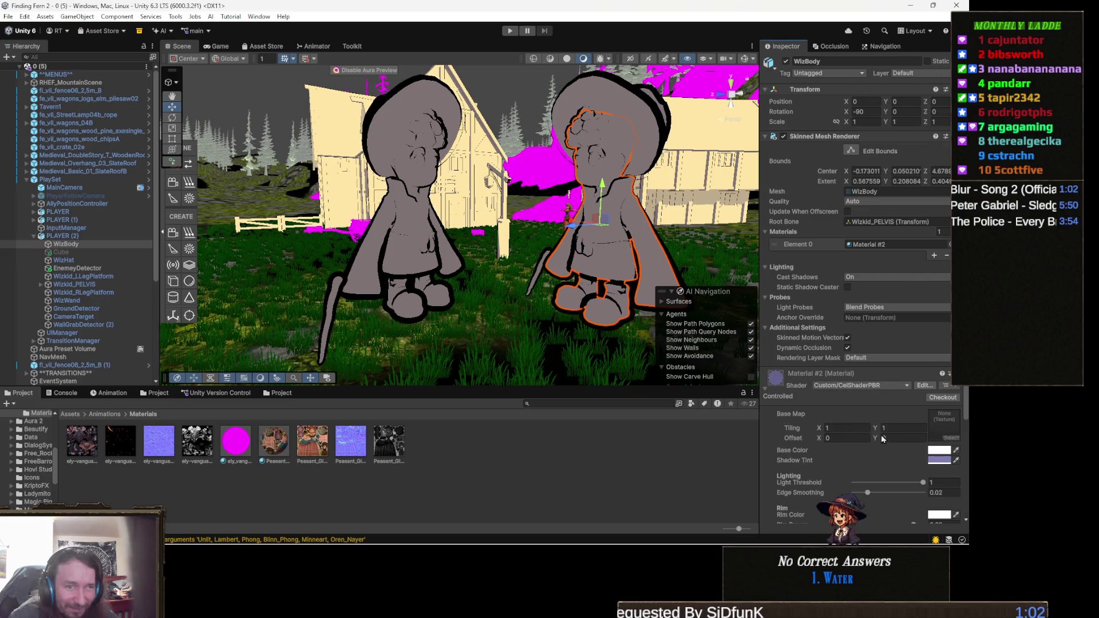
# - Compare the Wiz textures, assign the bluer albedo one to Material #2's Base Map, and ping it
pyautogui.click(952, 439)
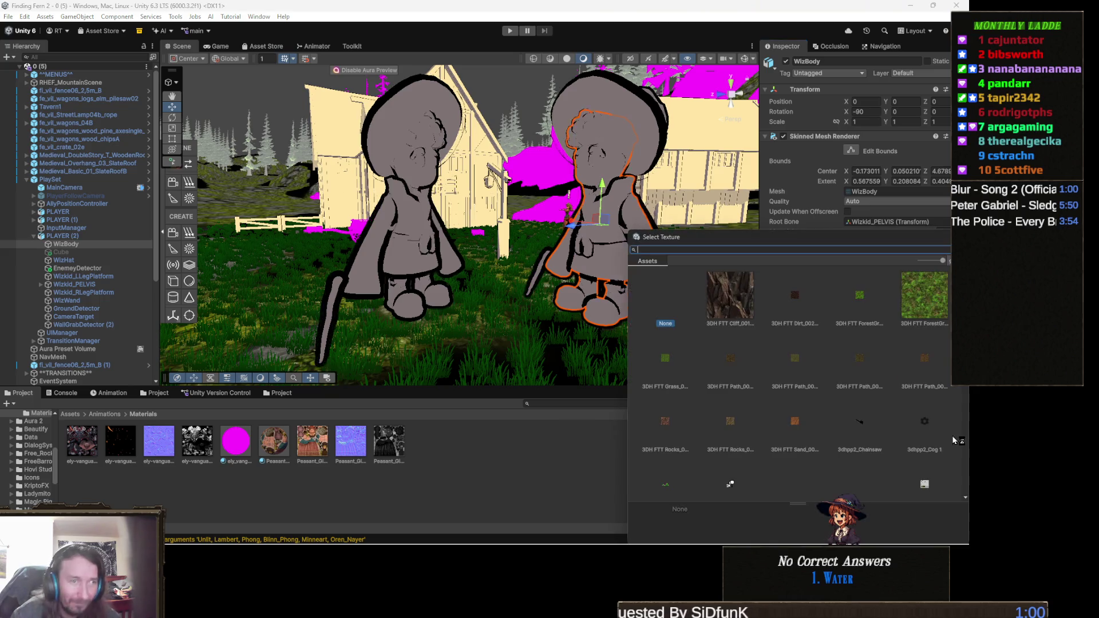
pyautogui.write('wiz')
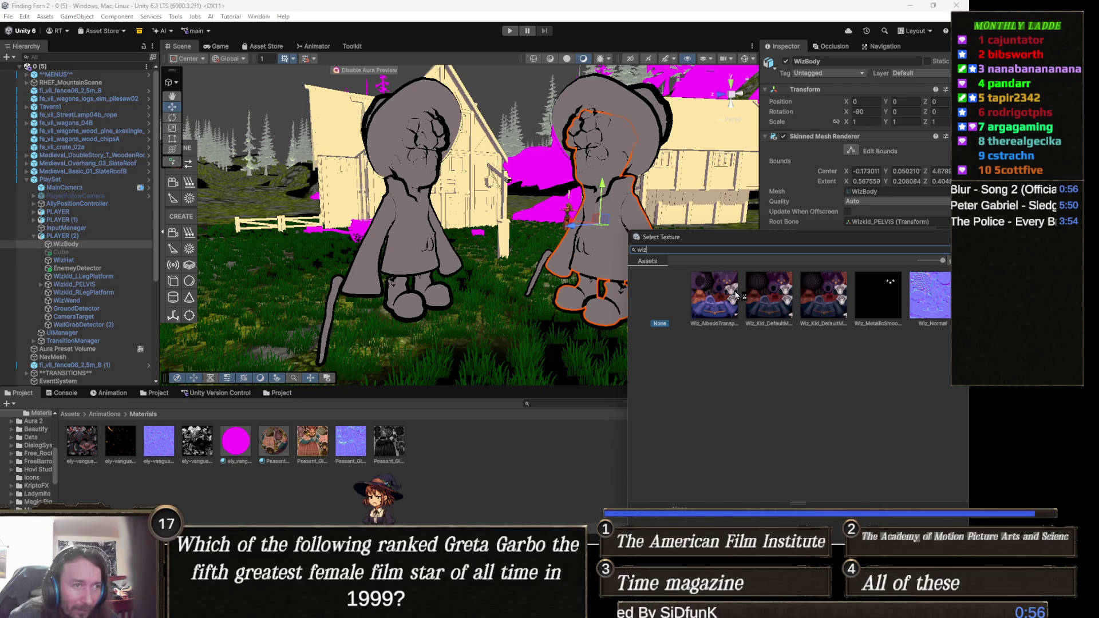
pyautogui.click(828, 308)
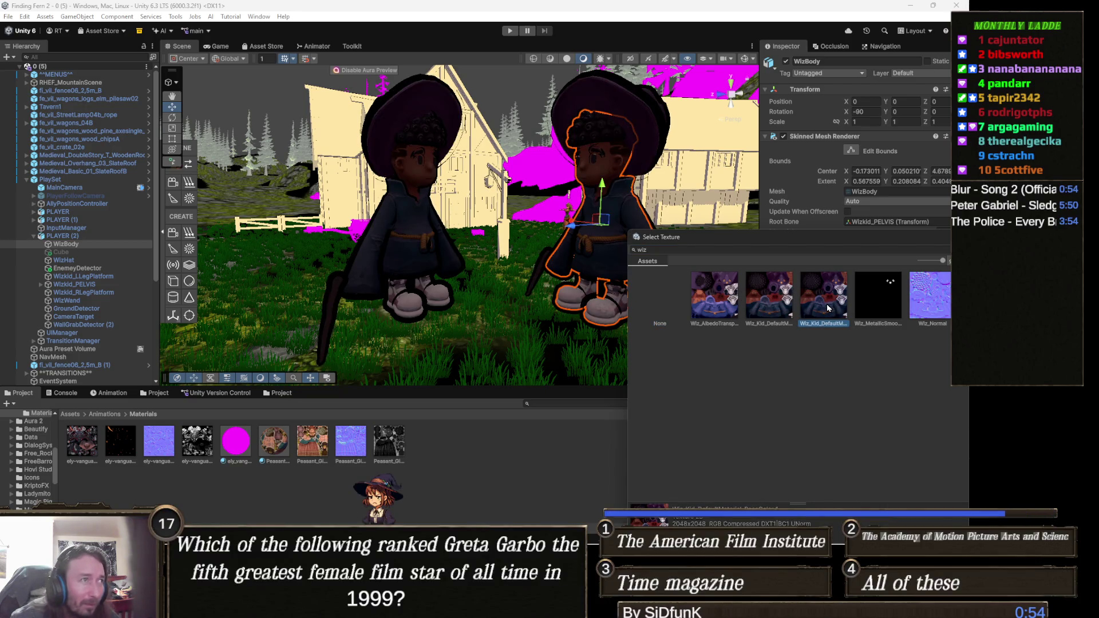
pyautogui.click(710, 305)
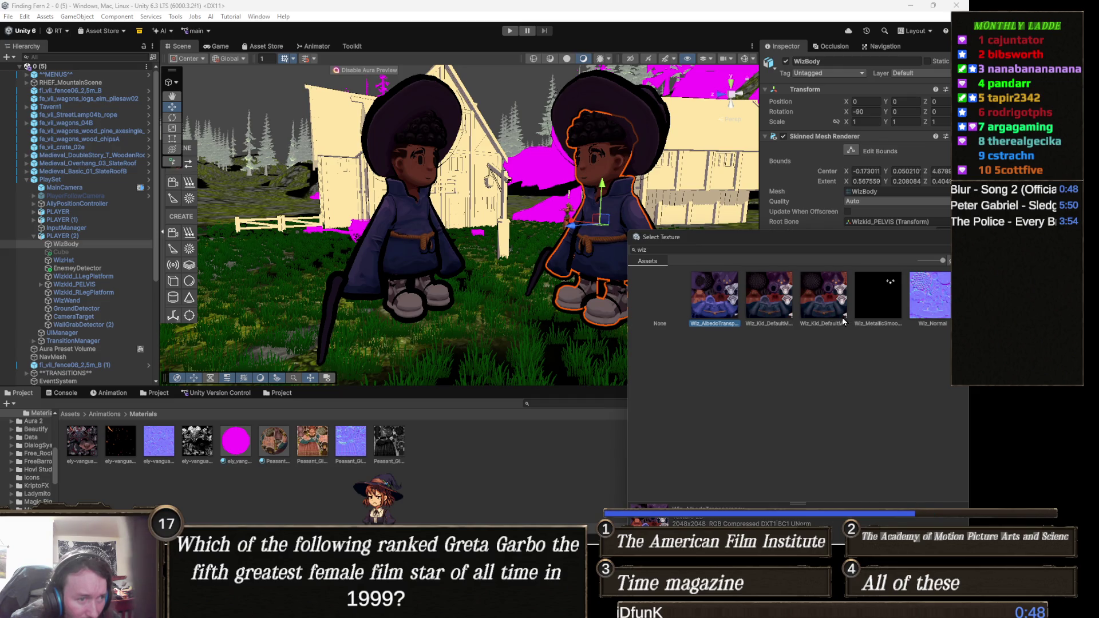
pyautogui.press('Right')
pyautogui.press('Right')
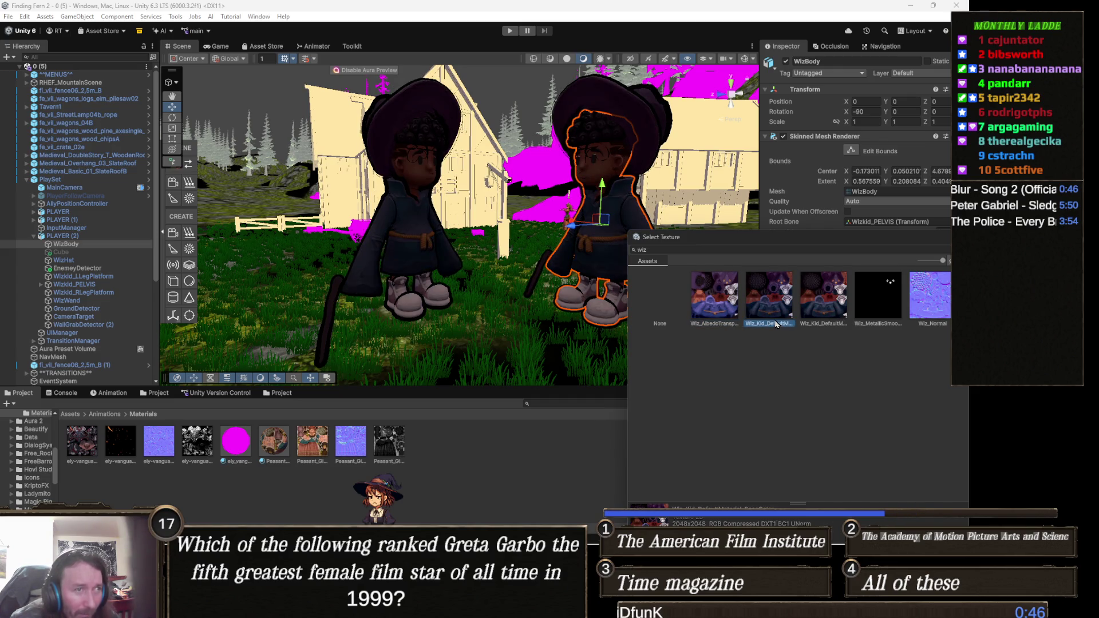
pyautogui.press('Left')
pyautogui.press('Left')
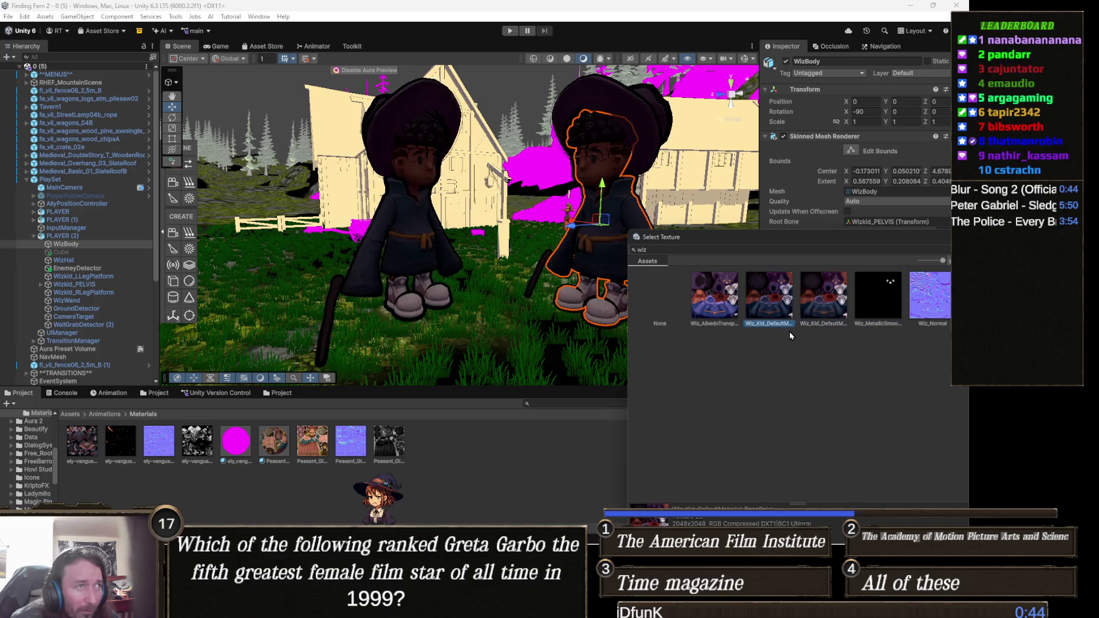
pyautogui.press('Return')
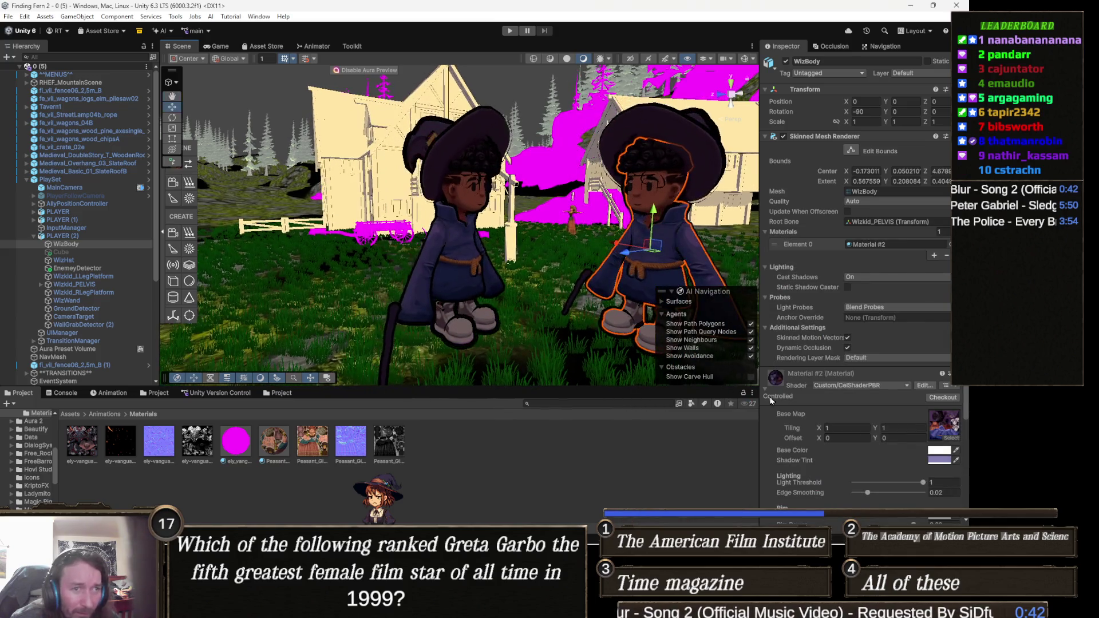
pyautogui.click(937, 422)
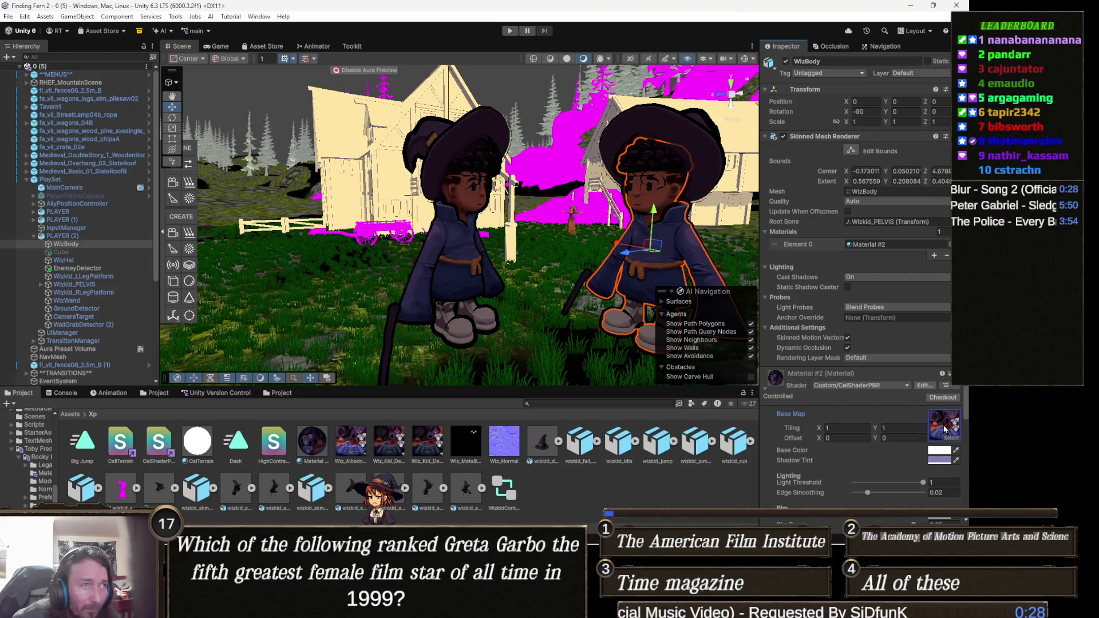
# - Clear Material #2's Outline Width to 0, then orbit to view the wizards, well and houses
pyautogui.scroll(-5, 916, 452)
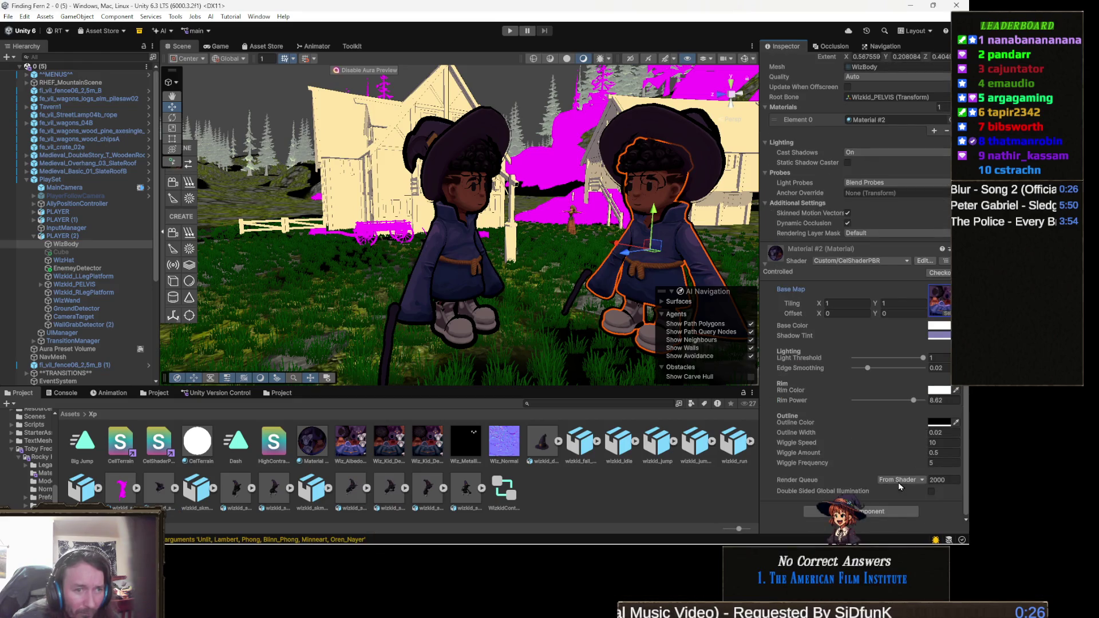
pyautogui.click(950, 432)
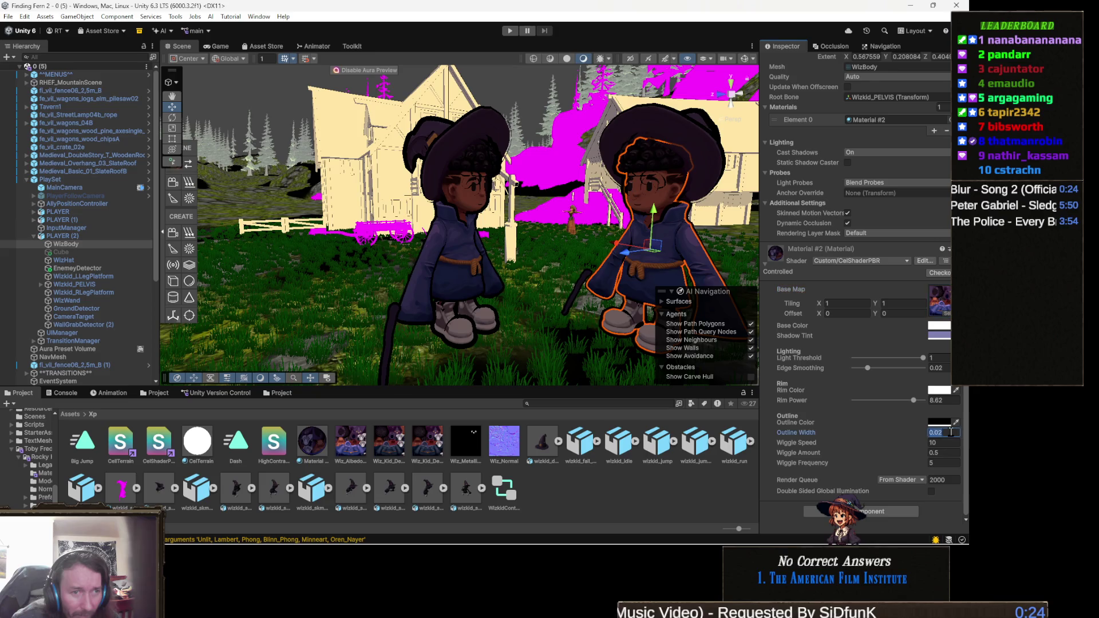
pyautogui.press('BackSpace')
pyautogui.moveTo(486, 274)
pyautogui.mouseDown()
pyautogui.moveTo(480, 285)
pyautogui.moveTo(499, 303)
pyautogui.moveTo(529, 252)
pyautogui.moveTo(520, 345)
pyautogui.mouseUp()
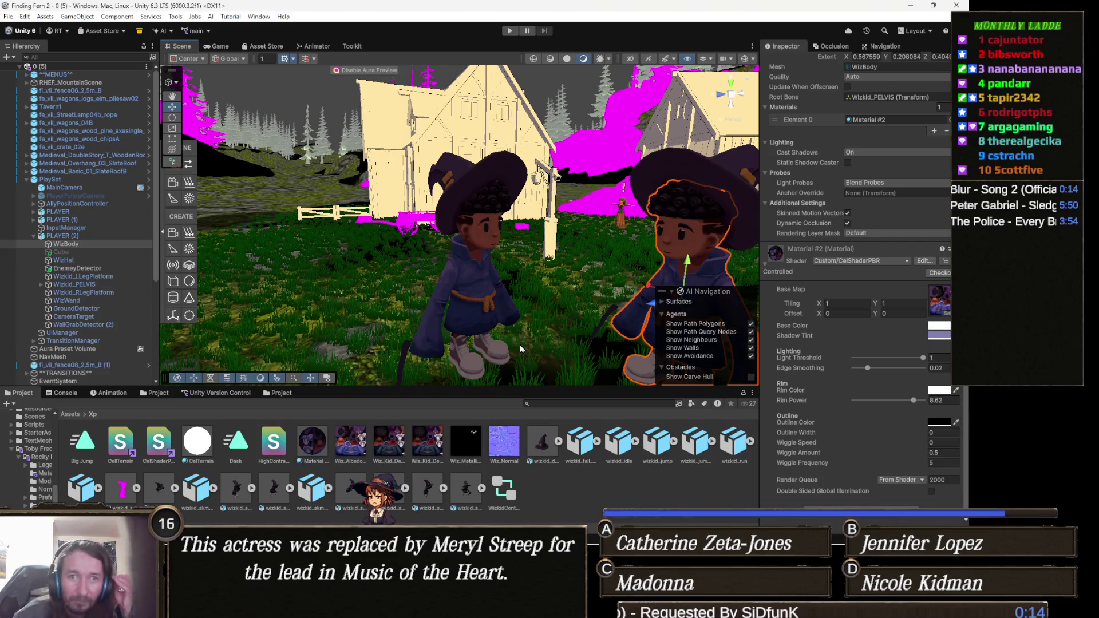
pyautogui.moveTo(535, 214)
pyautogui.mouseDown()
pyautogui.moveTo(561, 223)
pyautogui.moveTo(584, 263)
pyautogui.moveTo(621, 219)
pyautogui.mouseUp()
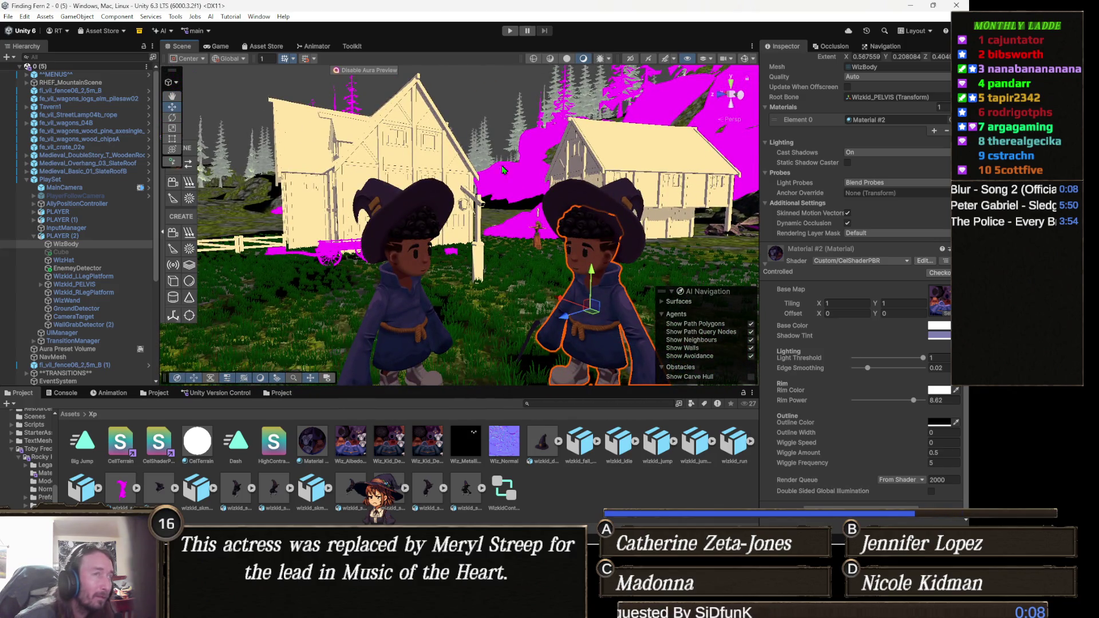
pyautogui.moveTo(486, 200)
pyautogui.mouseDown()
pyautogui.moveTo(595, 214)
pyautogui.moveTo(663, 251)
pyautogui.moveTo(697, 313)
pyautogui.moveTo(731, 300)
pyautogui.moveTo(592, 257)
pyautogui.mouseUp()
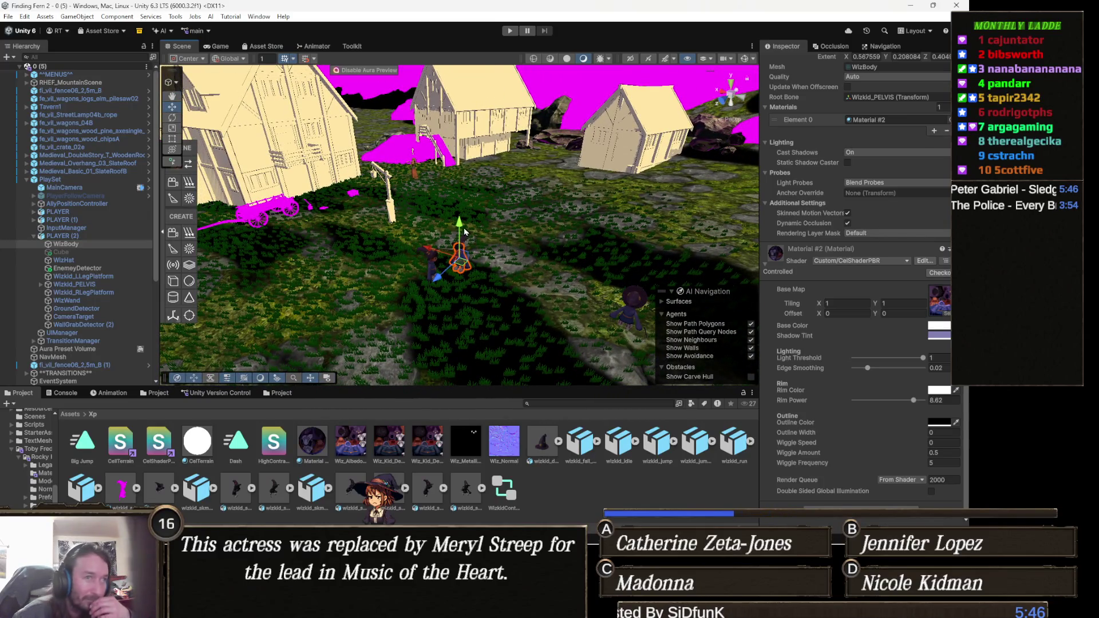
# - Search the Hierarchy for 'direc' and select Directional light (2)
pyautogui.scroll(1, 464, 232)
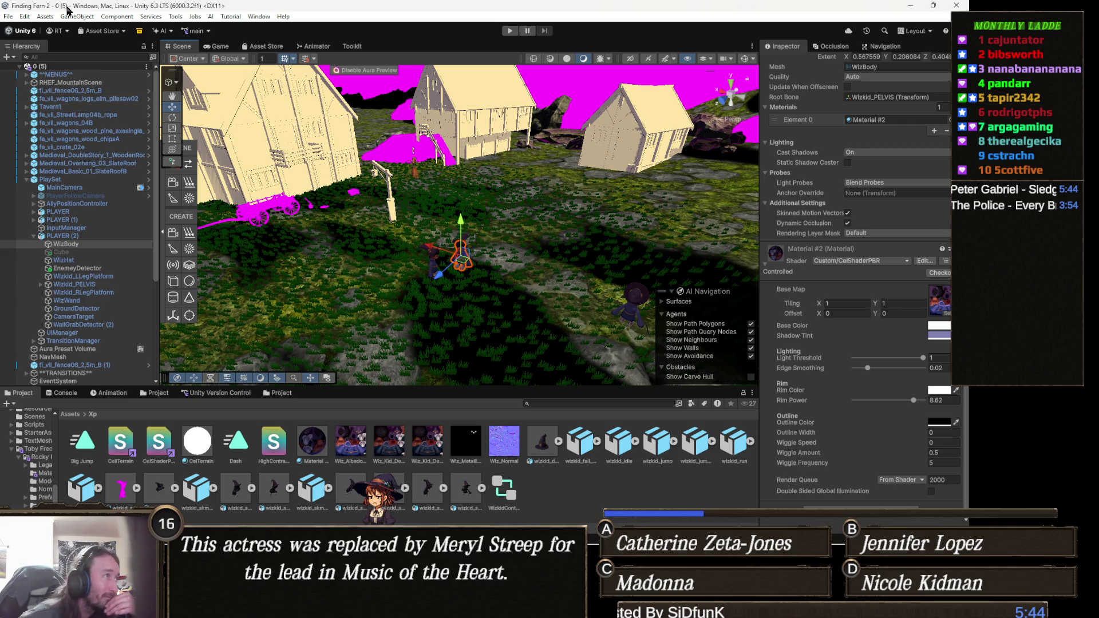
pyautogui.click(76, 58)
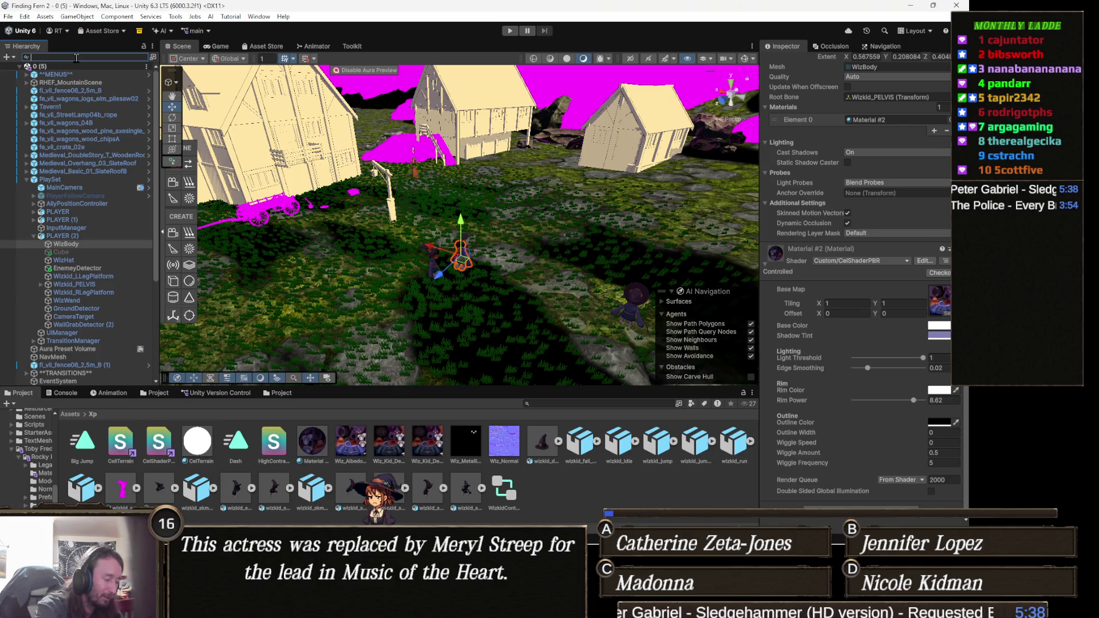
pyautogui.write('direc')
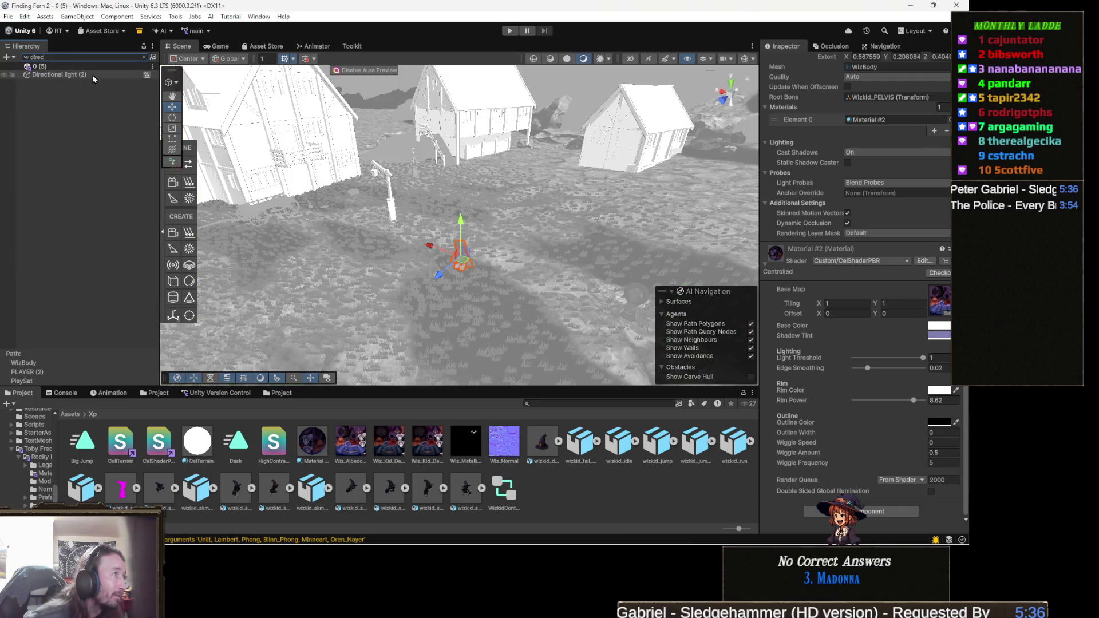
pyautogui.click(93, 74)
pyautogui.click(145, 58)
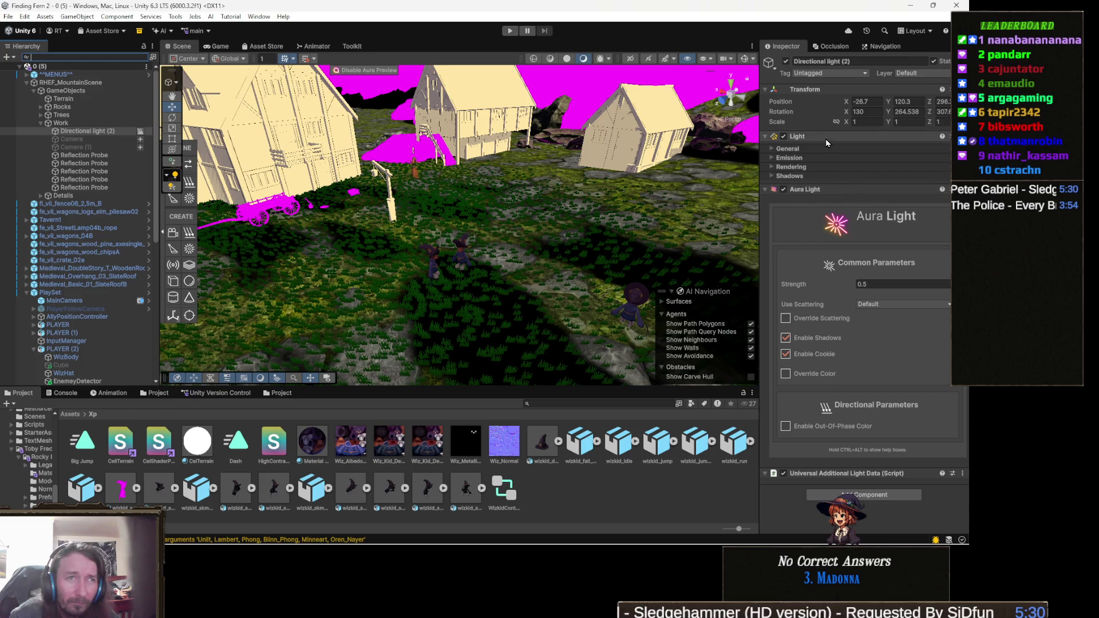
# - Toggle the light off and on to test it, then expand its General and Shadows settings
pyautogui.click(799, 149)
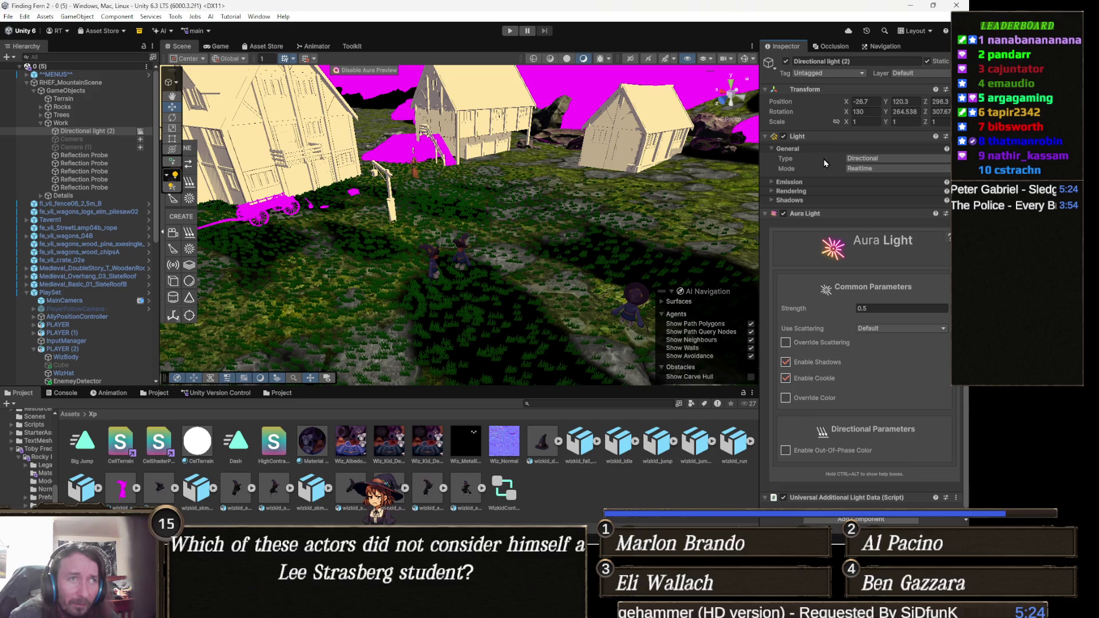
pyautogui.click(787, 62)
pyautogui.click(786, 62)
pyautogui.click(786, 62)
pyautogui.click(786, 62)
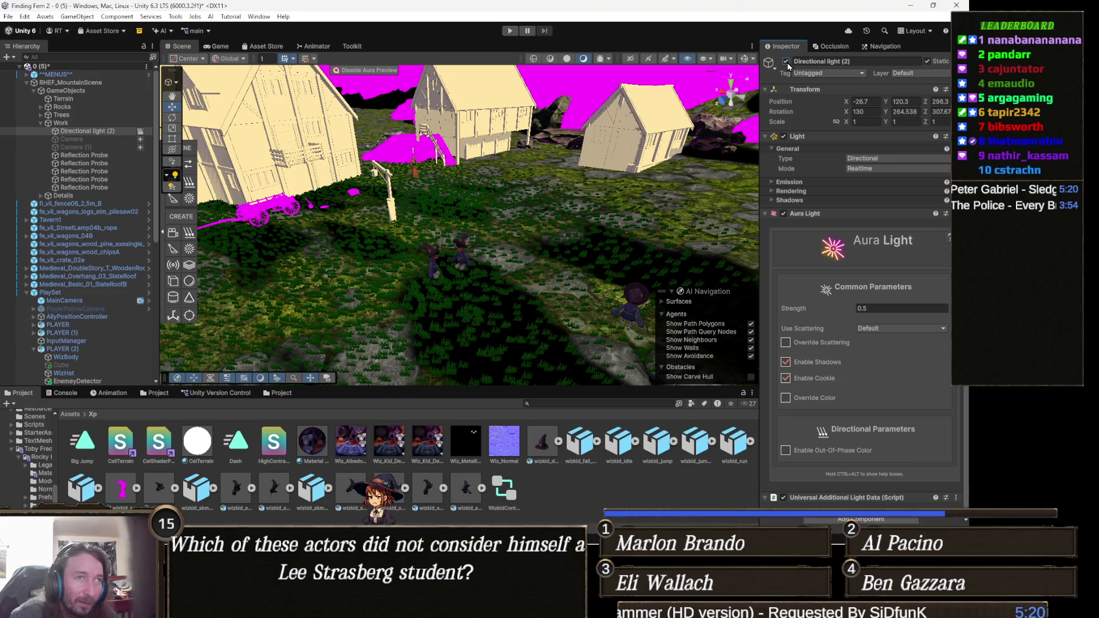
pyautogui.click(791, 192)
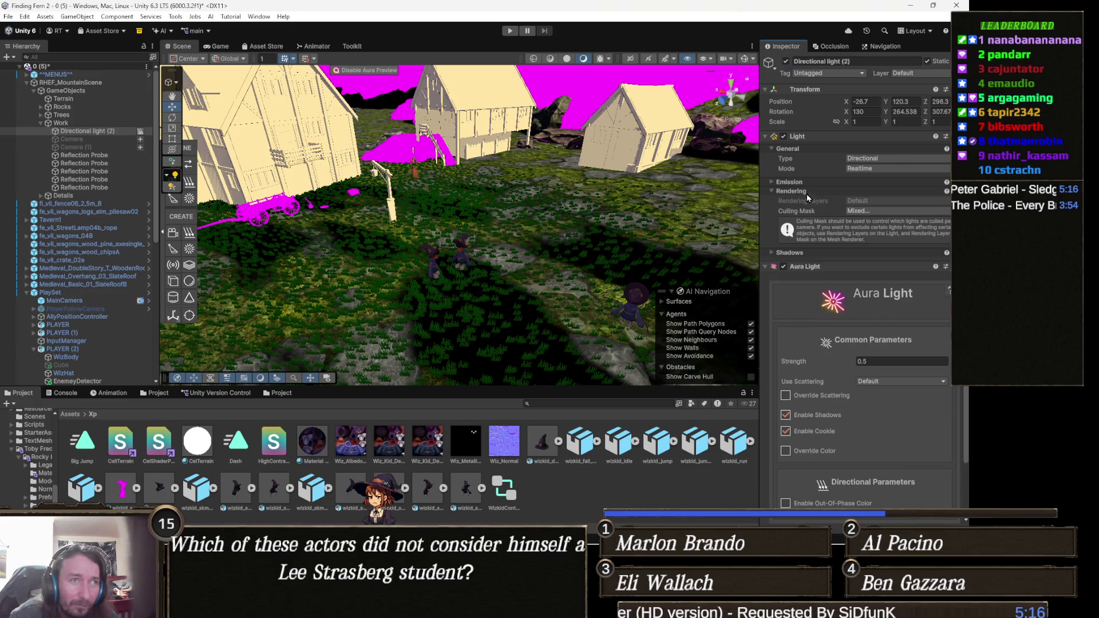
pyautogui.click(802, 191)
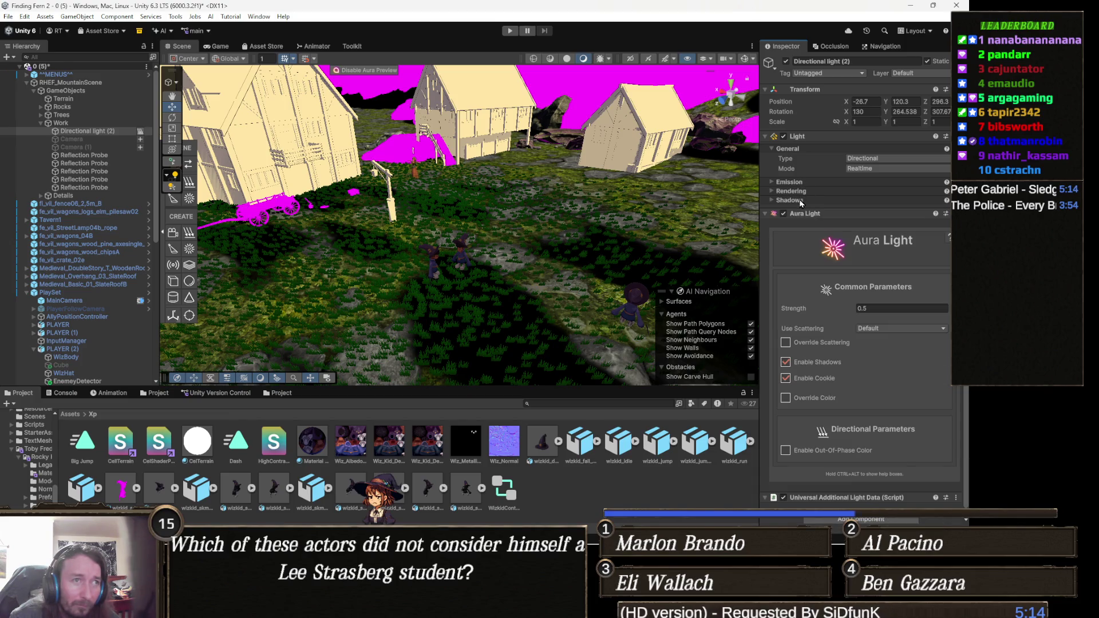
pyautogui.click(801, 202)
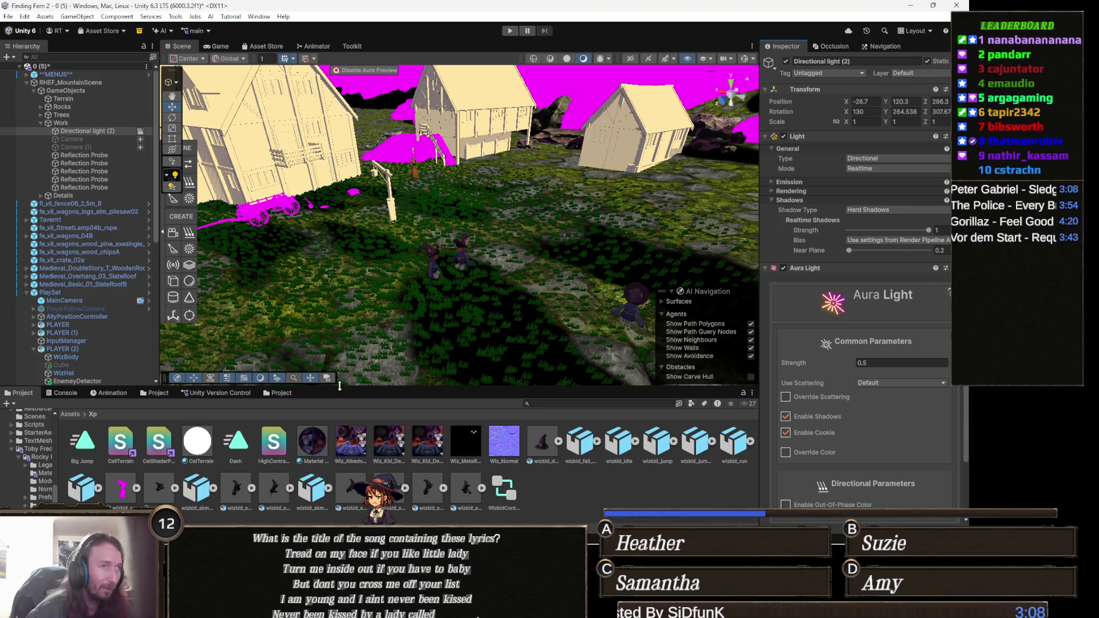
pyautogui.moveTo(493, 269)
pyautogui.mouseDown()
pyautogui.moveTo(518, 255)
pyautogui.moveTo(248, 269)
pyautogui.moveTo(516, 267)
pyautogui.mouseUp()
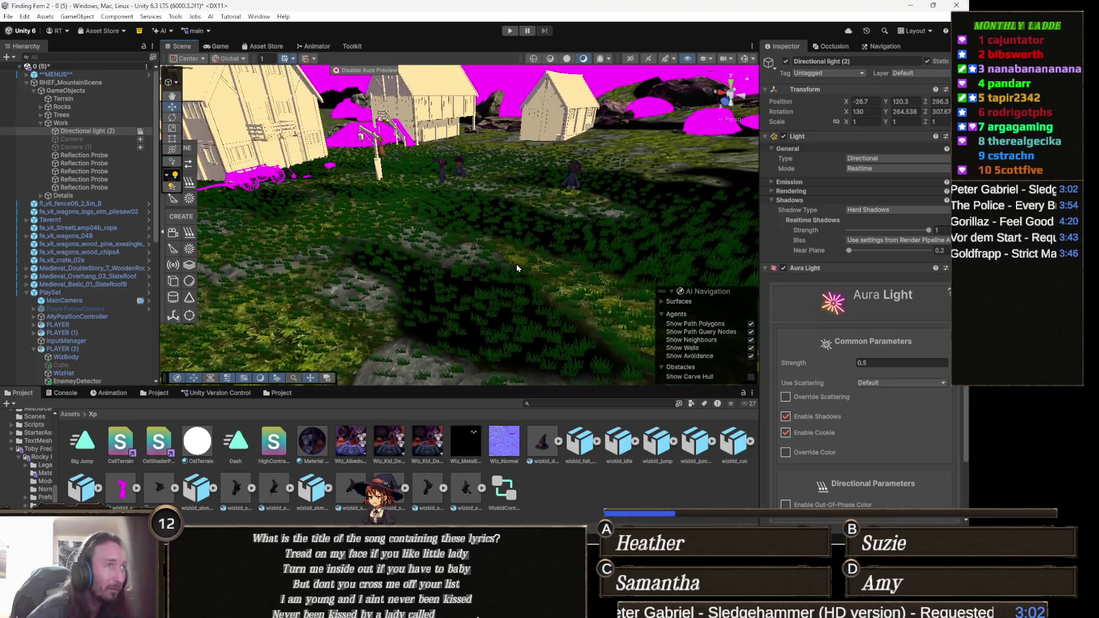
# - Undo the wizard's Base Map texture back to None, then open Material #2's options menu
pyautogui.hotkey('alt', 'shift', 'a')
pyautogui.hotkey('alt', 'shift', 'a')
pyautogui.hotkey('alt', 'shift', 'a')
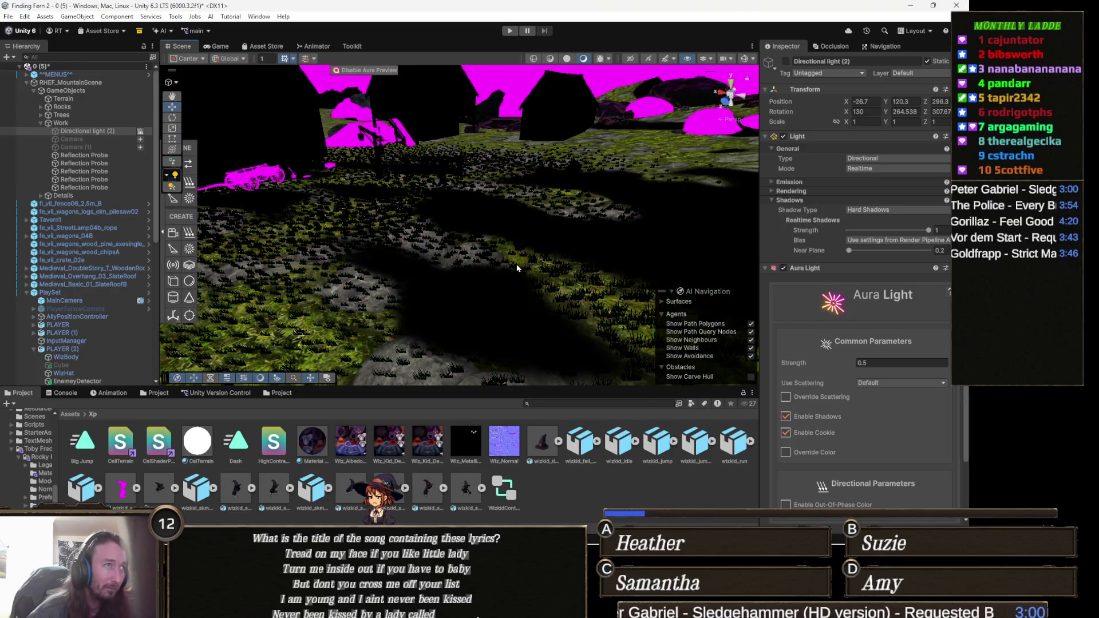
pyautogui.hotkey('ctrl', 'z')
pyautogui.hotkey('ctrl', 'z')
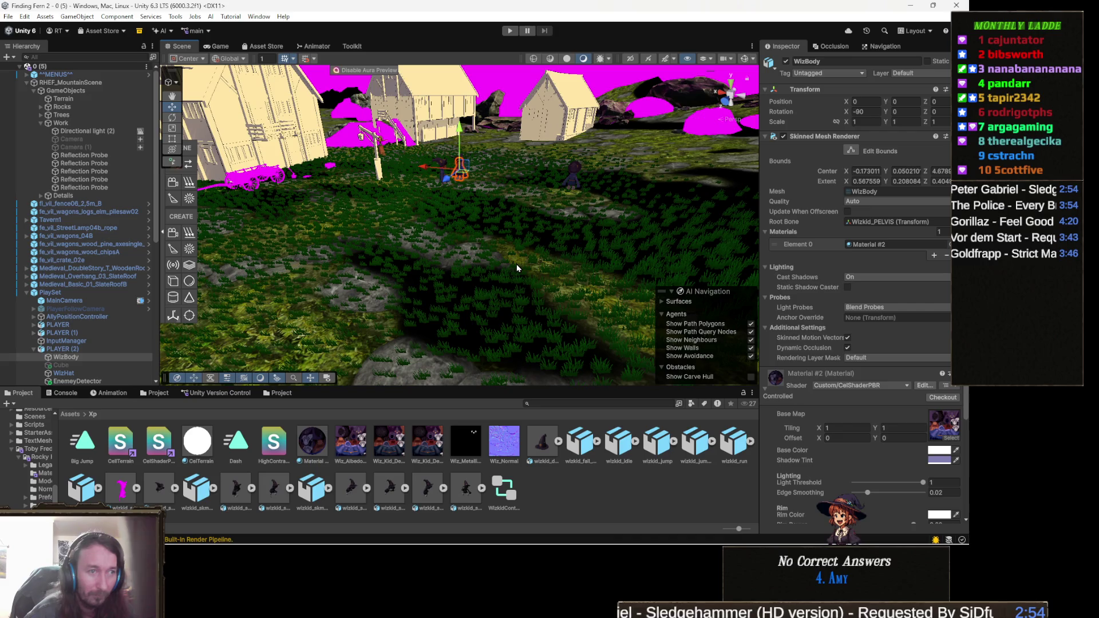
pyautogui.hotkey('ctrl', 'z')
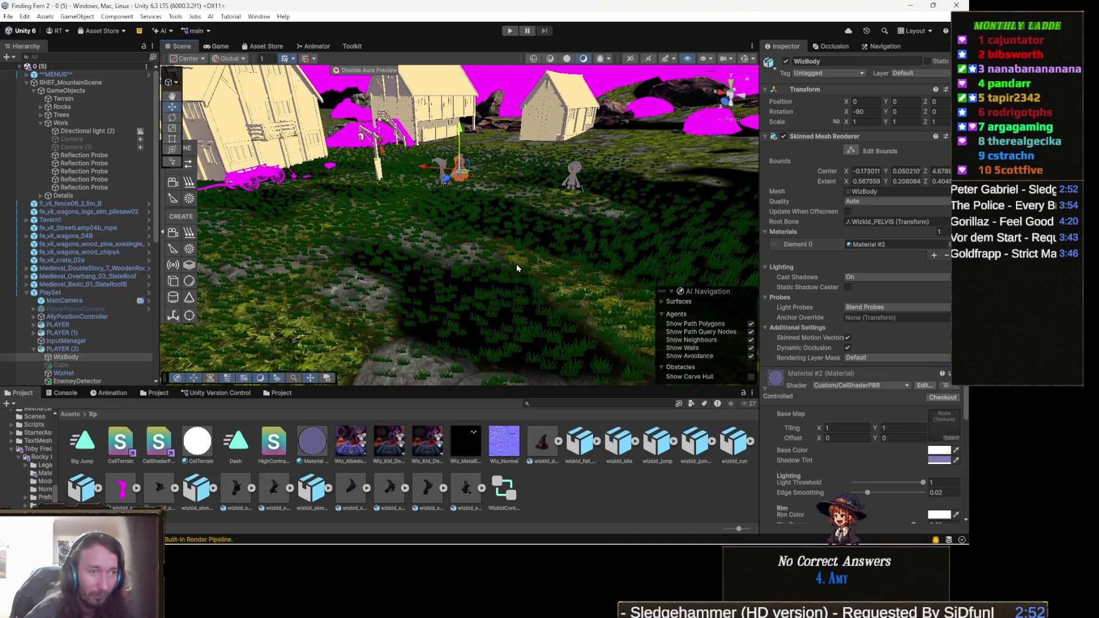
pyautogui.moveTo(575, 253); pyautogui.dragTo(734, 388)
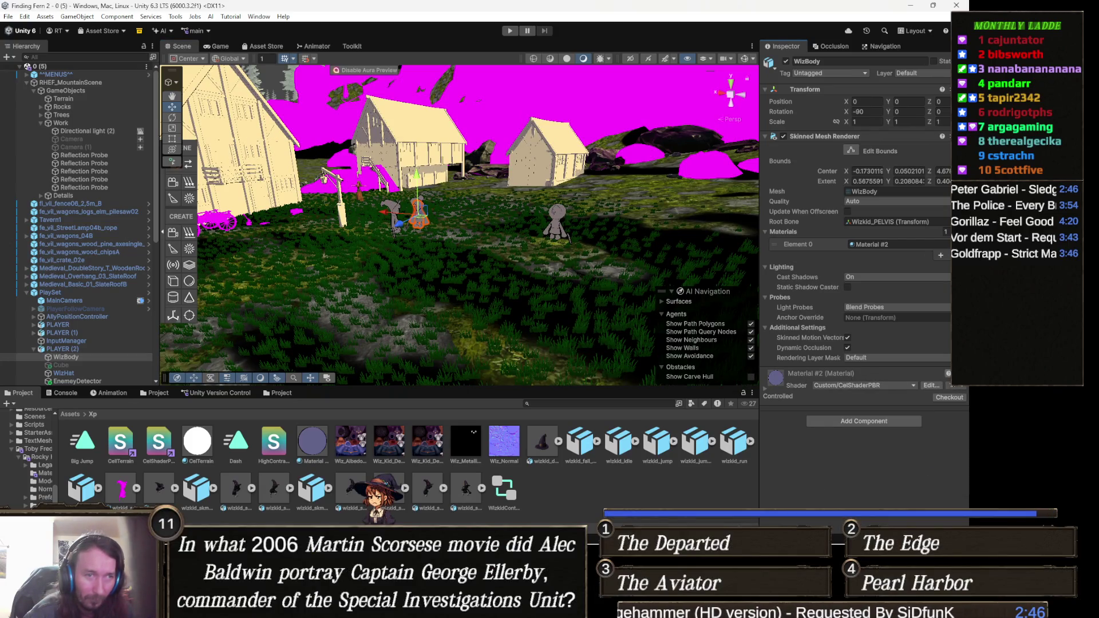
pyautogui.click(774, 386)
pyautogui.click(949, 376)
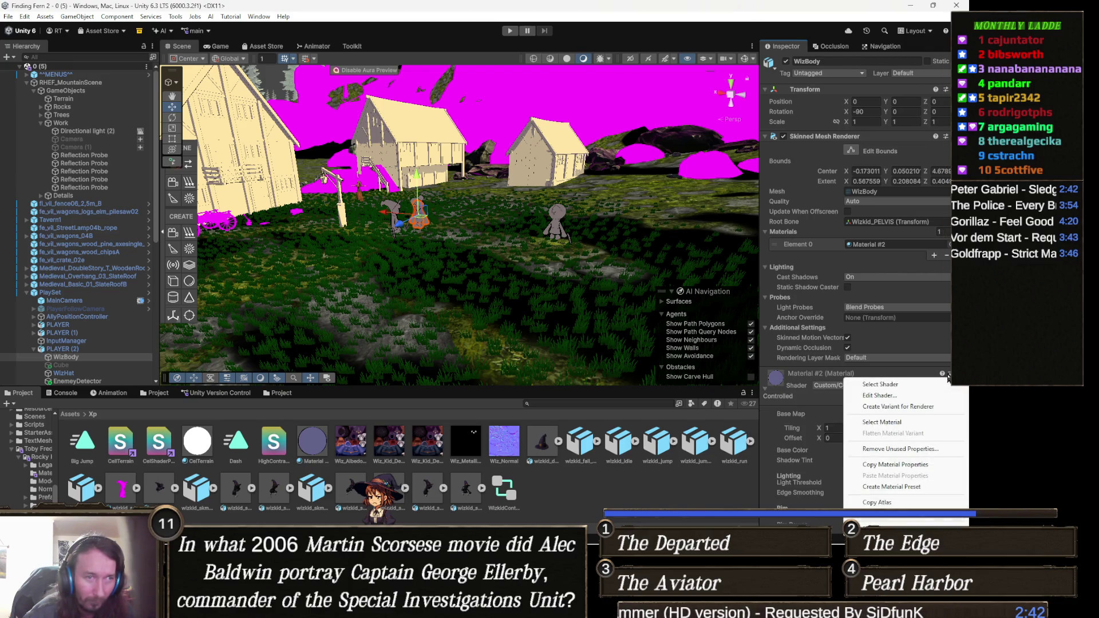
# - Open CelShaderPBR.shader in Visual Studio, select all its code, then return to Unity
pyautogui.click(878, 395)
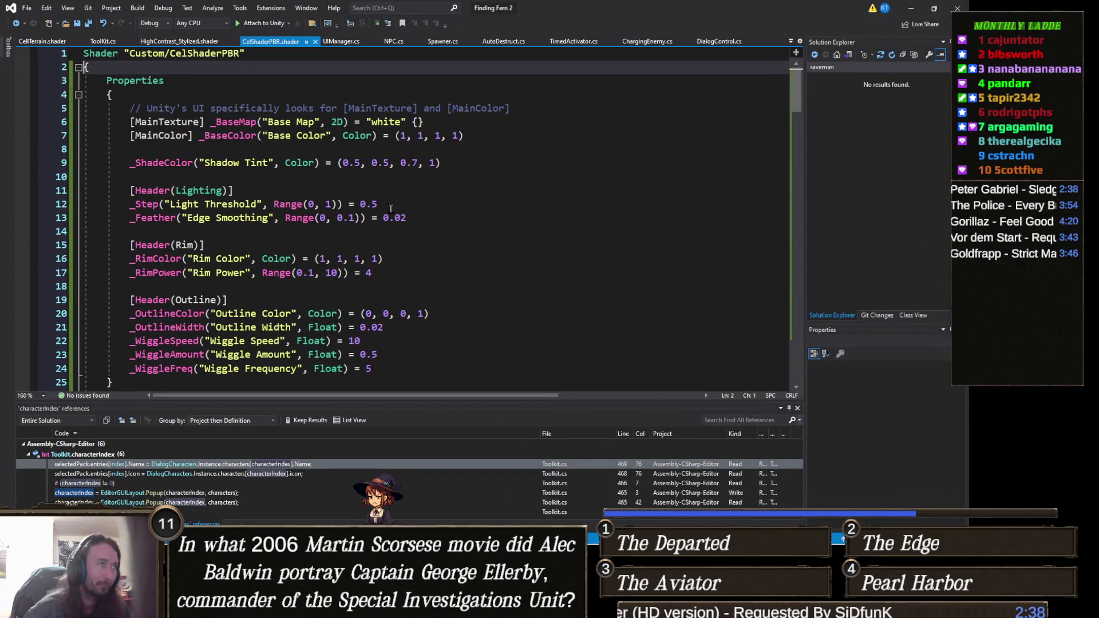
pyautogui.click(391, 207)
pyautogui.hotkey('ctrl', 'a')
pyautogui.scroll(6, 392, 218)
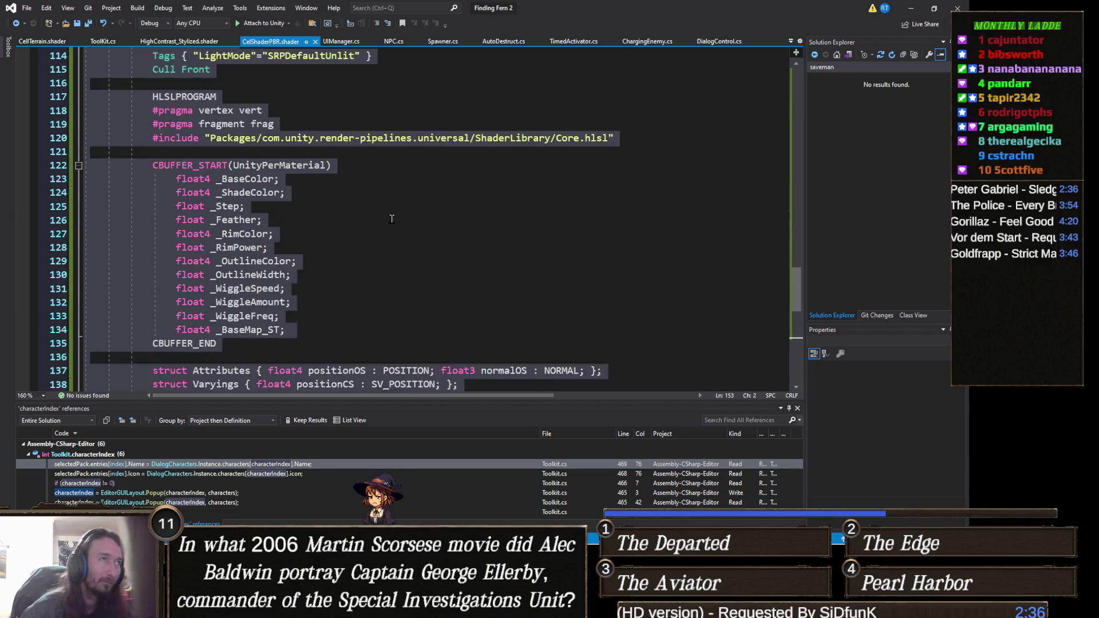
pyautogui.scroll(20, 392, 219)
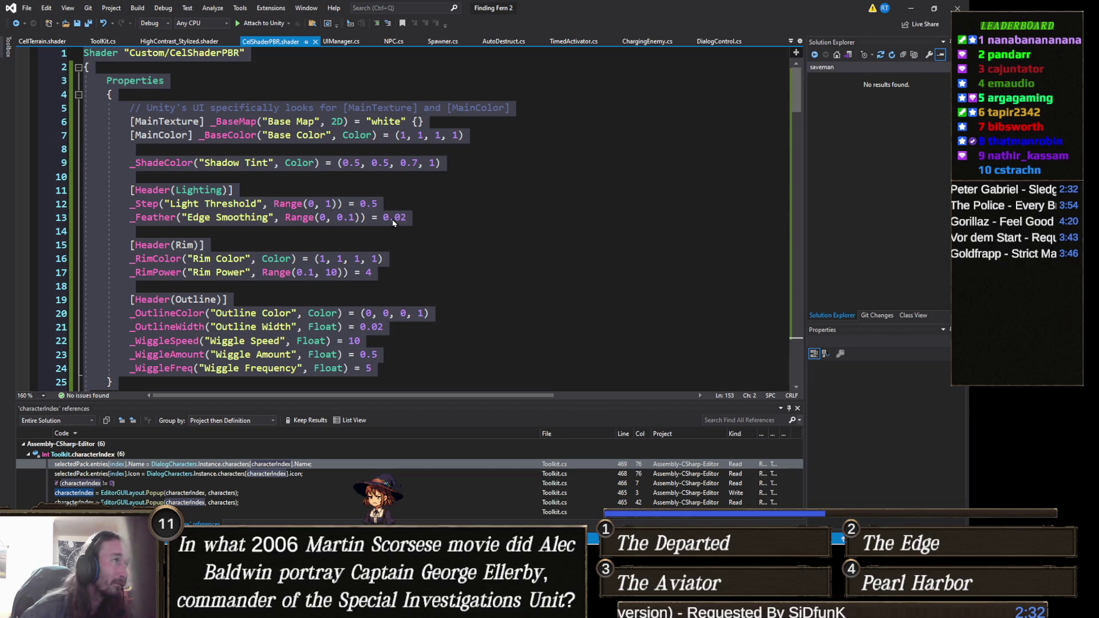
pyautogui.hotkey('alt', 'Tab')
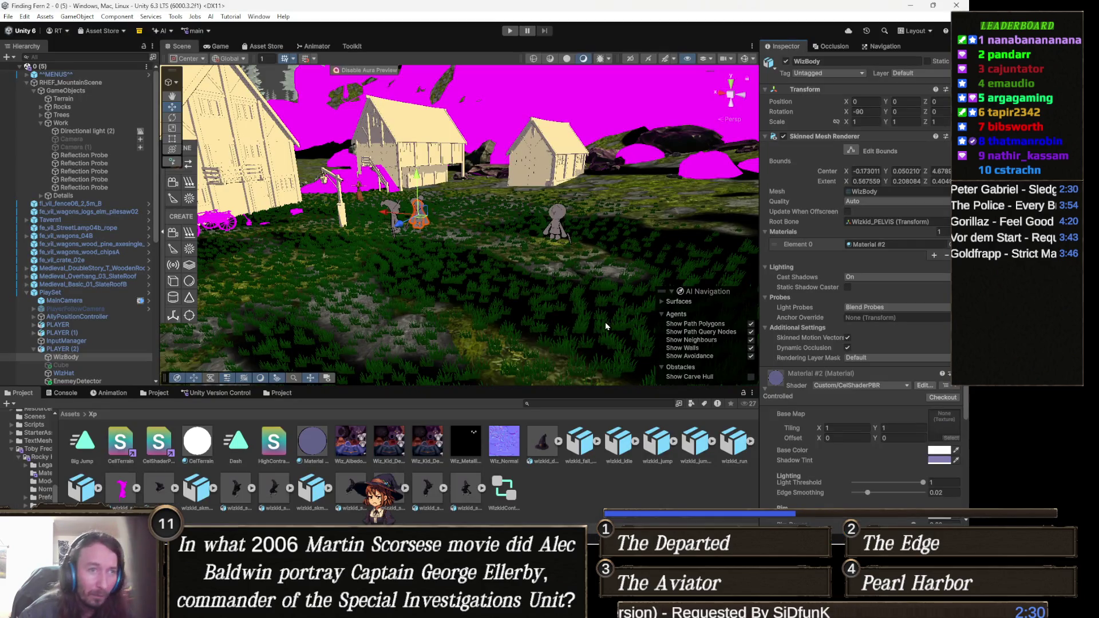
# - Open HighContrast_Stylized.shader in Visual Studio via the wizard material's Edit Shader option
pyautogui.scroll(5, 620, 336)
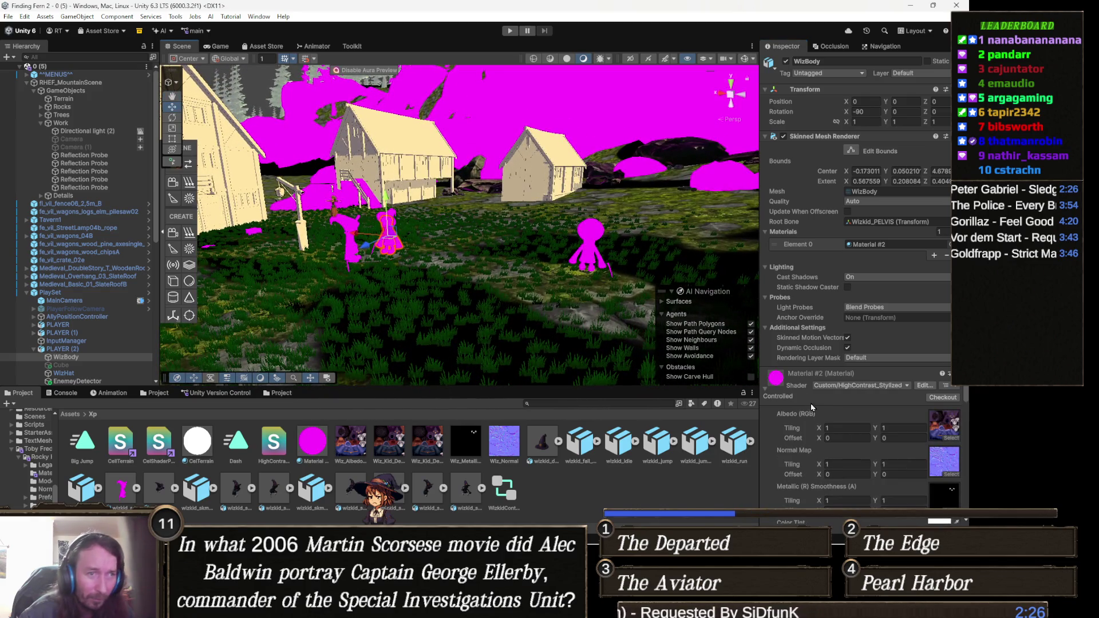
pyautogui.click(962, 387)
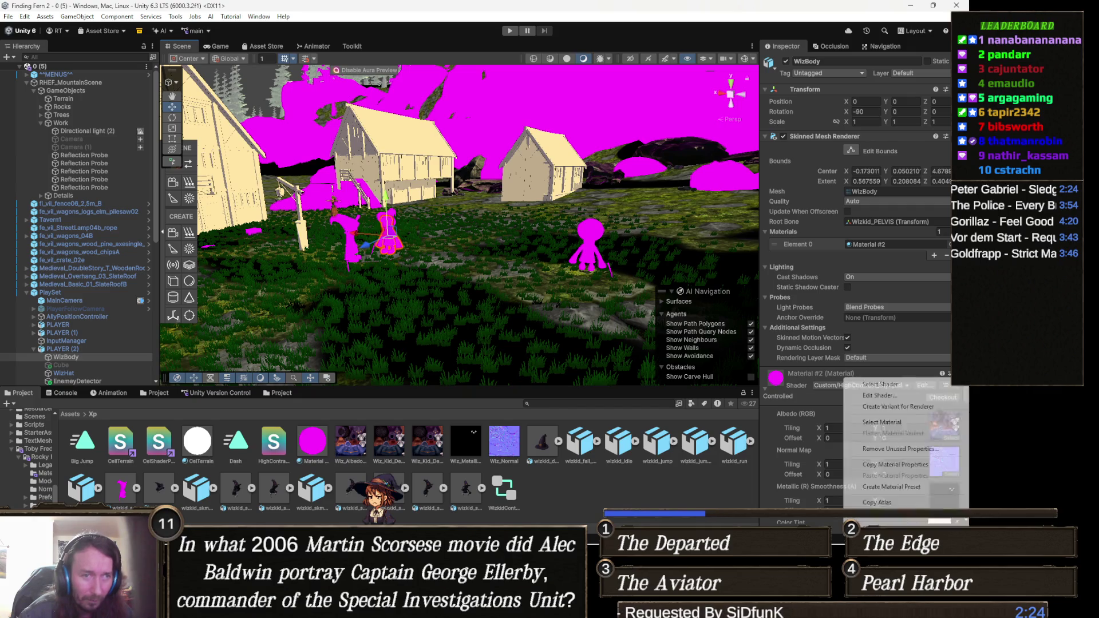
pyautogui.click(895, 395)
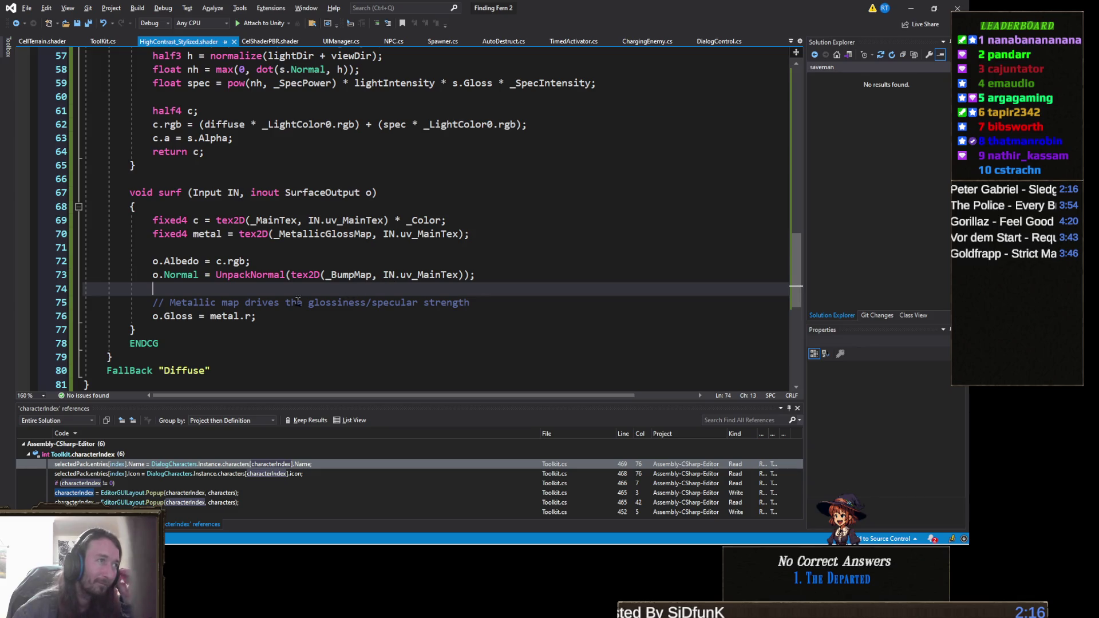
# - Select all of HighContrast_Stylized.shader's code in Visual Studio with Ctrl+A
pyautogui.click(452, 208)
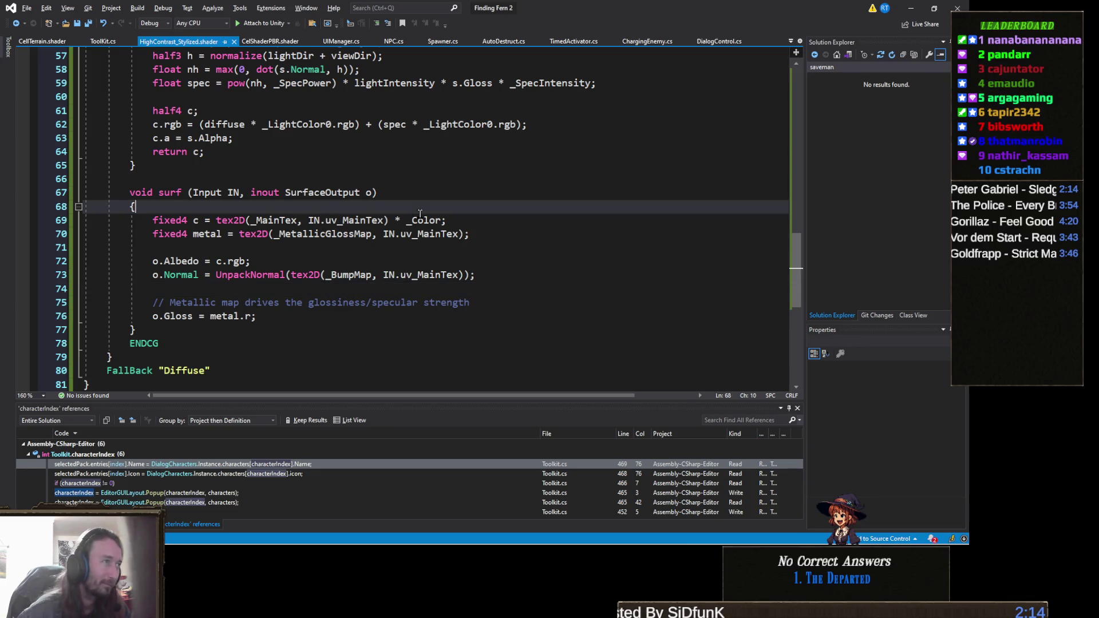
pyautogui.hotkey('ctrl', 'a')
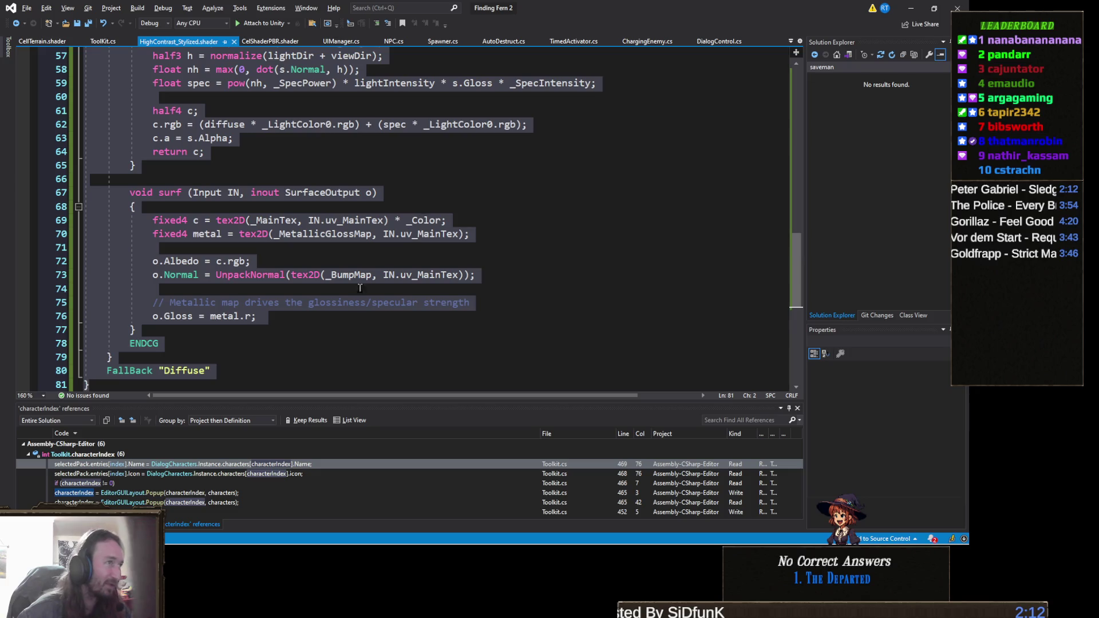
pyautogui.scroll(18, 355, 287)
pyautogui.scroll(1, 355, 304)
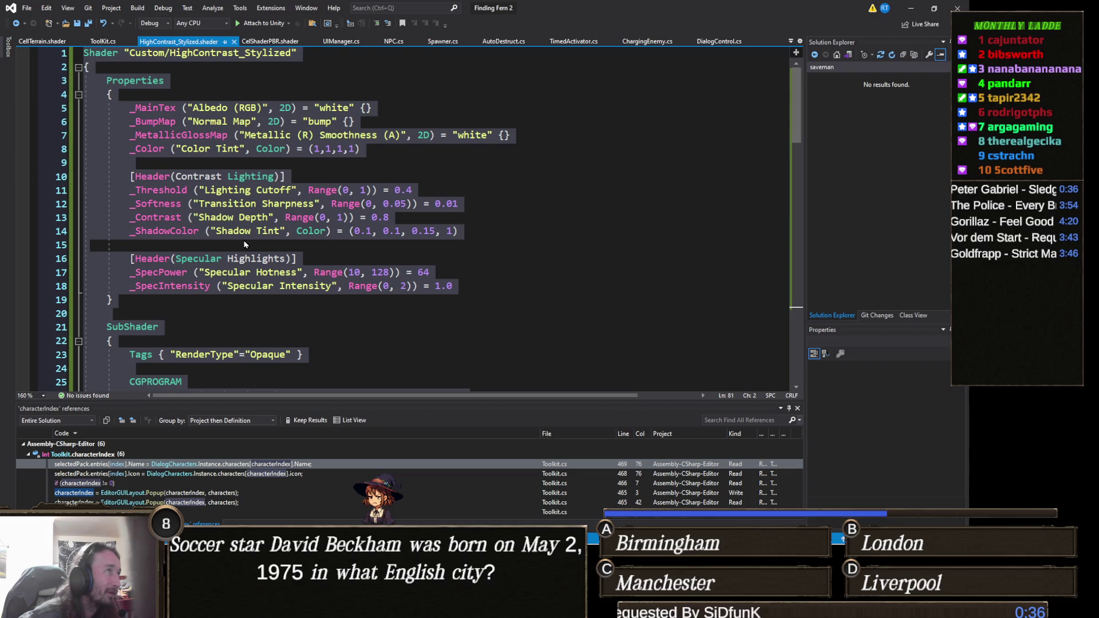
# - Paste the URP shader code, strip '_URP' from its name, and check the characters in Unity
pyautogui.hotkey('ctrl', 'v')
pyautogui.scroll(20, 245, 244)
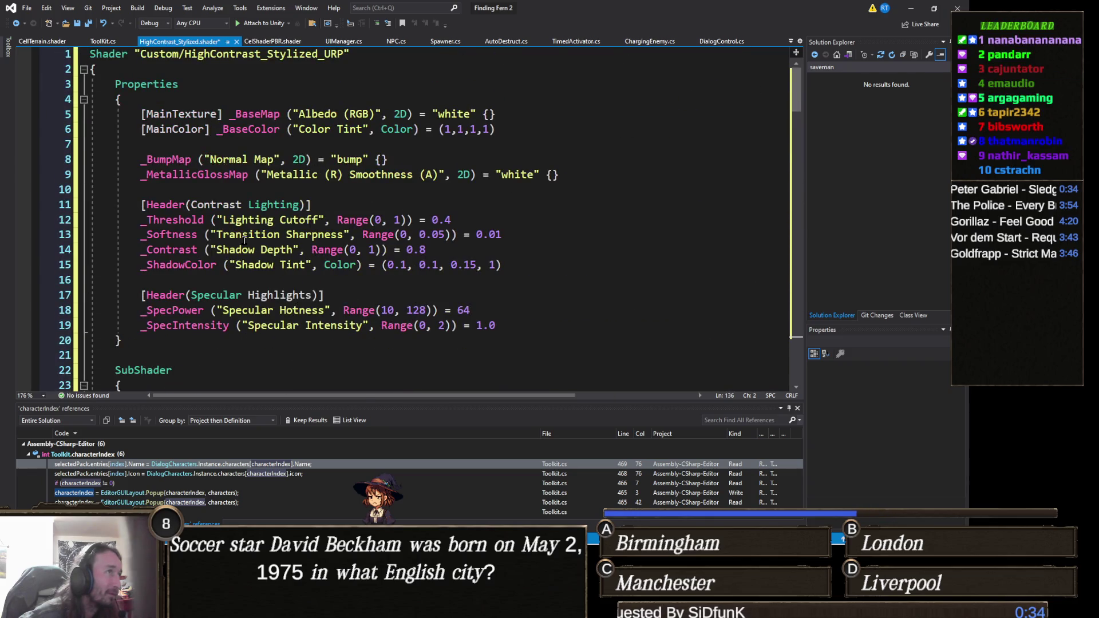
pyautogui.click(343, 56)
pyautogui.press('BackSpace')
pyautogui.press('BackSpace')
pyautogui.press('BackSpace')
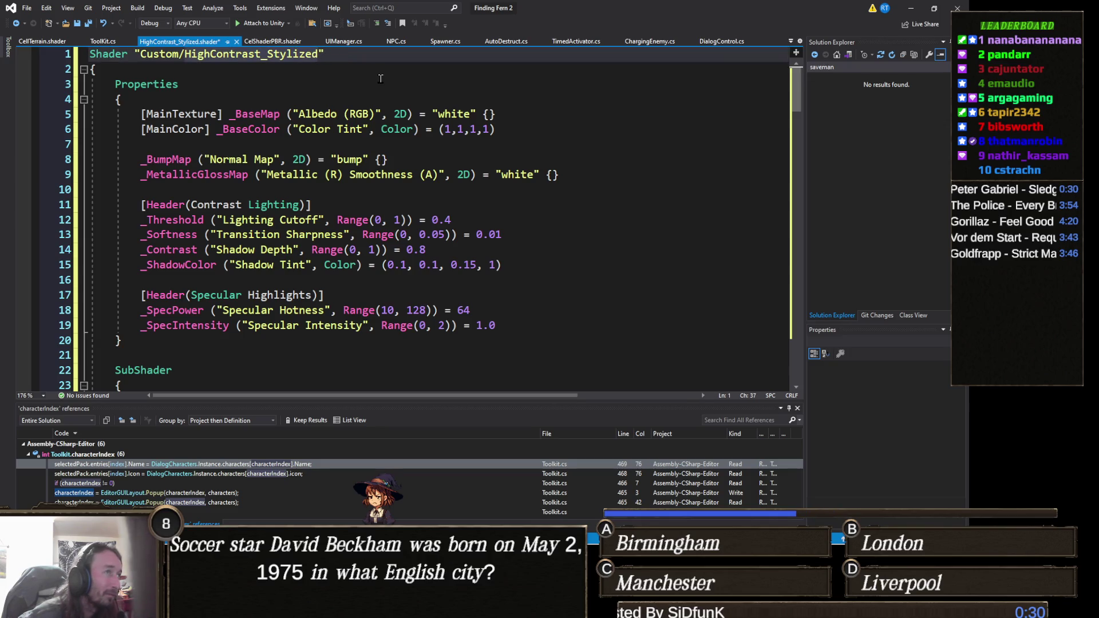
pyautogui.click(909, 13)
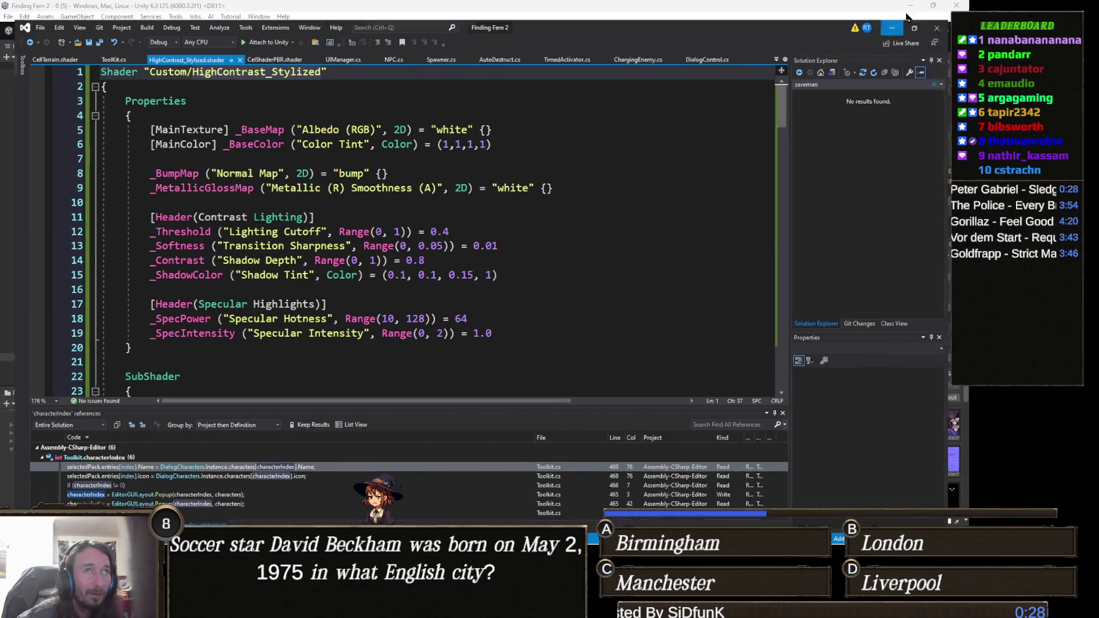
pyautogui.moveTo(577, 257); pyautogui.dragTo(469, 269)
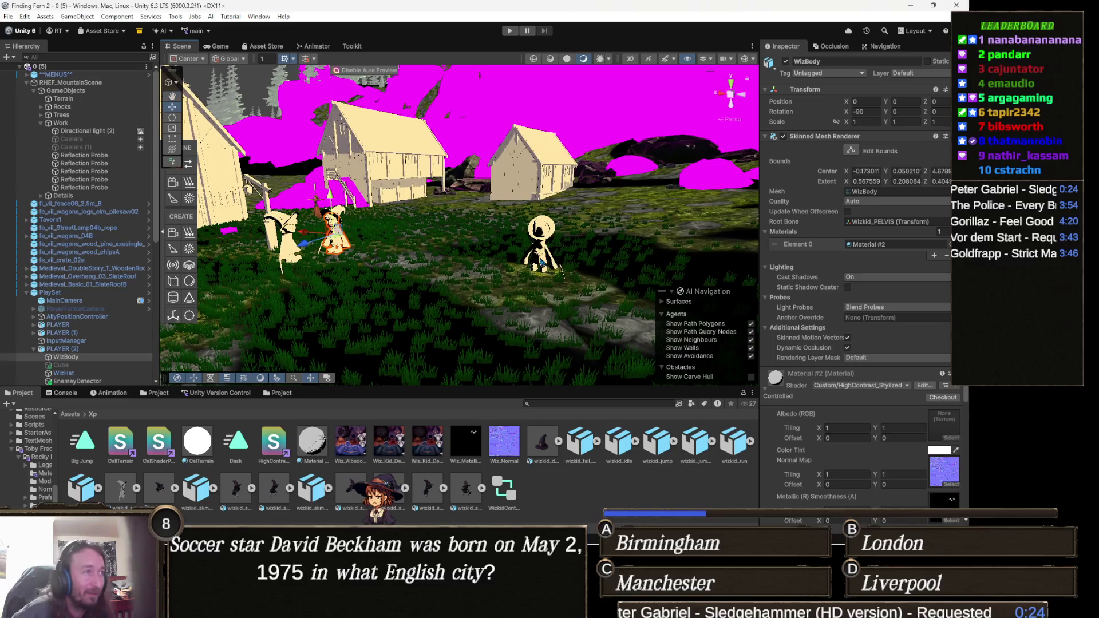
# - Assign the Wiz_Albedo texture to the wizard material's Albedo (RGB) slot
pyautogui.scroll(-3, 839, 350)
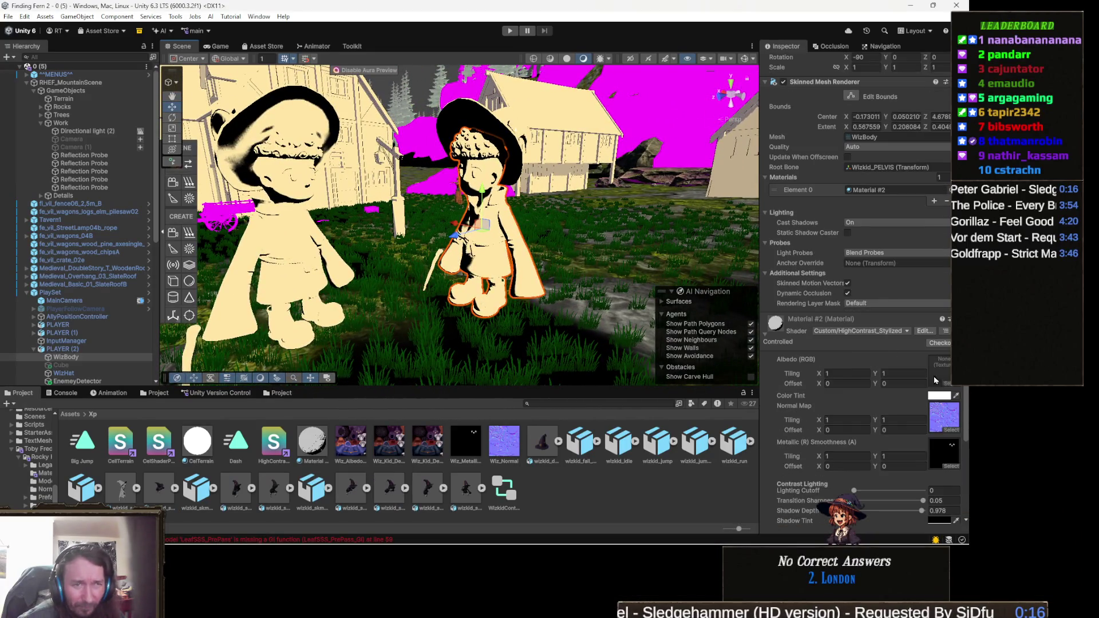
pyautogui.click(942, 423)
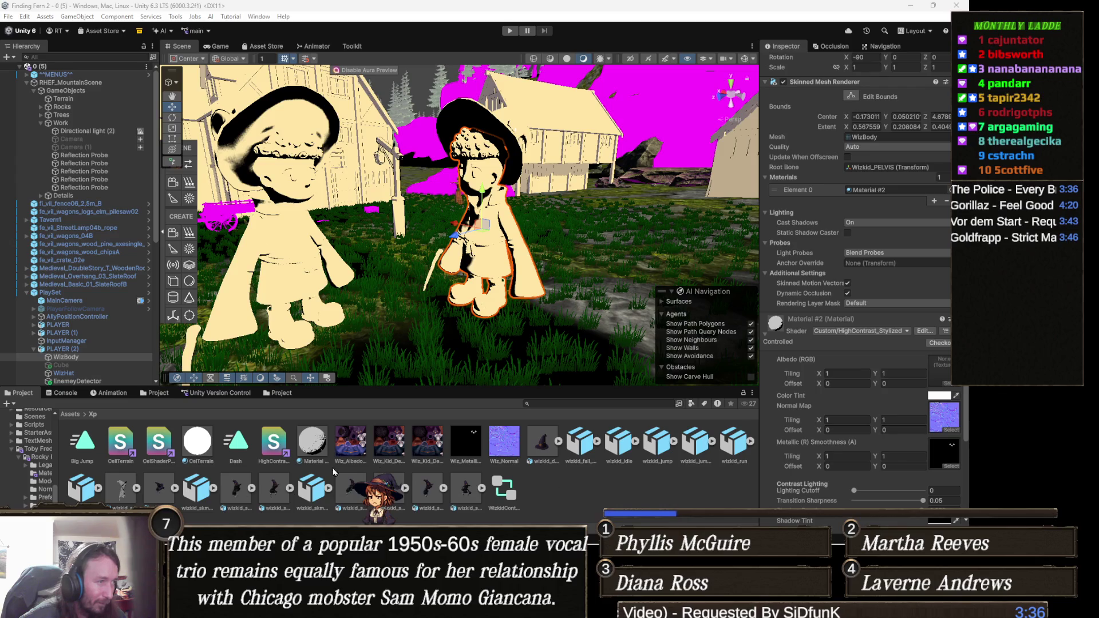
pyautogui.moveTo(351, 444)
pyautogui.mouseDown()
pyautogui.moveTo(459, 446)
pyautogui.moveTo(855, 410)
pyautogui.moveTo(807, 446)
pyautogui.moveTo(943, 431)
pyautogui.moveTo(944, 372)
pyautogui.mouseUp()
pyautogui.moveTo(401, 258)
pyautogui.mouseDown()
pyautogui.moveTo(450, 289)
pyautogui.moveTo(503, 298)
pyautogui.moveTo(487, 308)
pyautogui.moveTo(499, 318)
pyautogui.moveTo(407, 290)
pyautogui.moveTo(459, 316)
pyautogui.mouseUp()
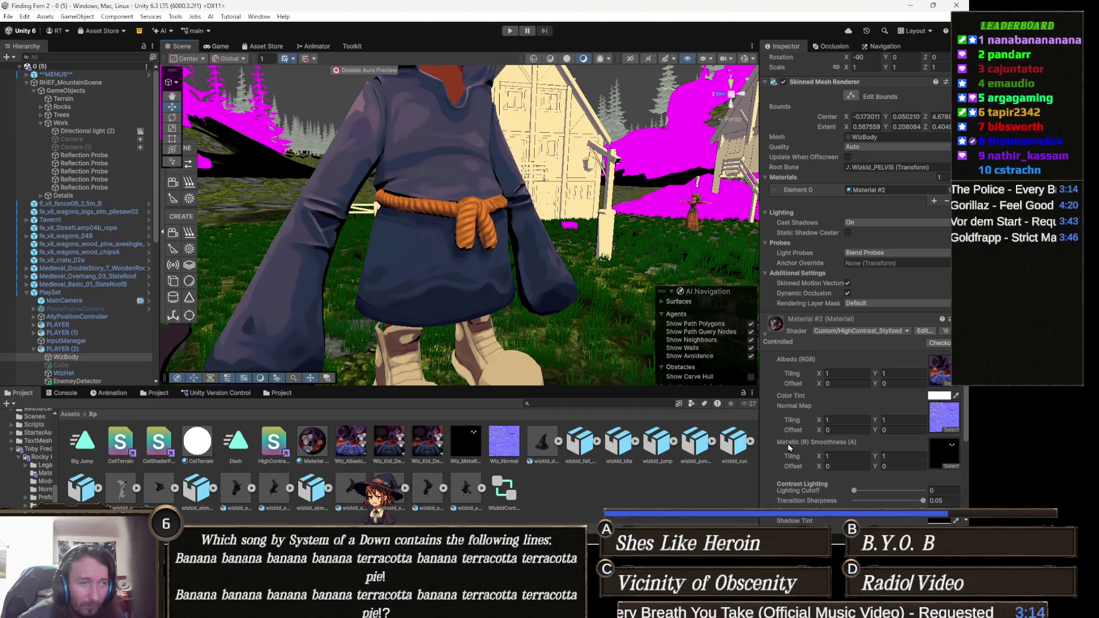
pyautogui.moveTo(458, 316)
pyautogui.mouseDown()
pyautogui.moveTo(480, 329)
pyautogui.moveTo(448, 318)
pyautogui.moveTo(470, 314)
pyautogui.mouseUp()
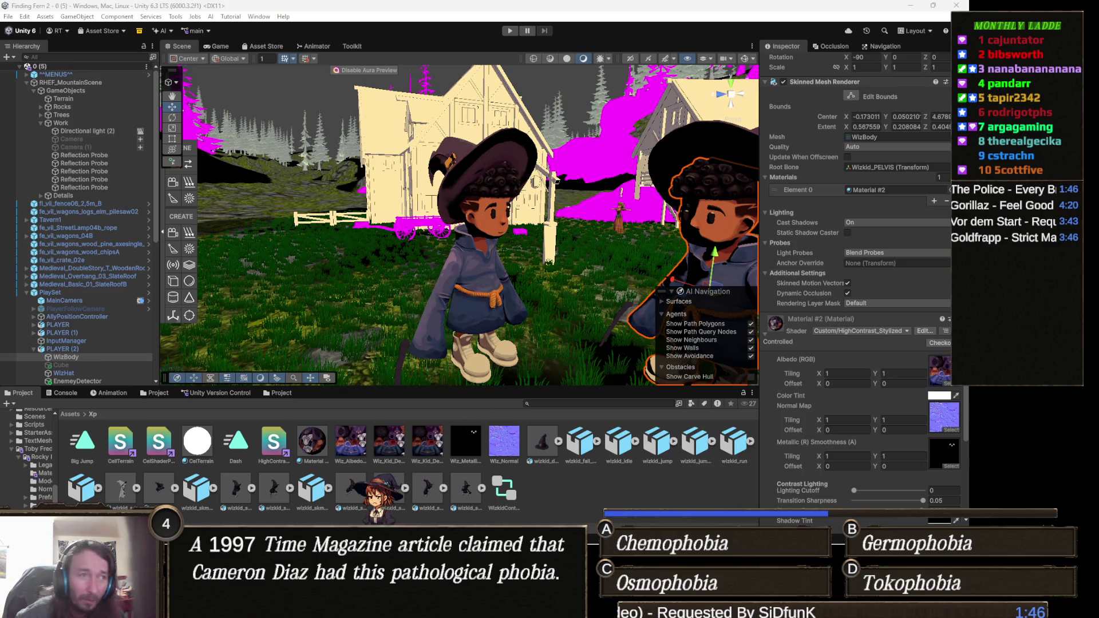
pyautogui.click(603, 402)
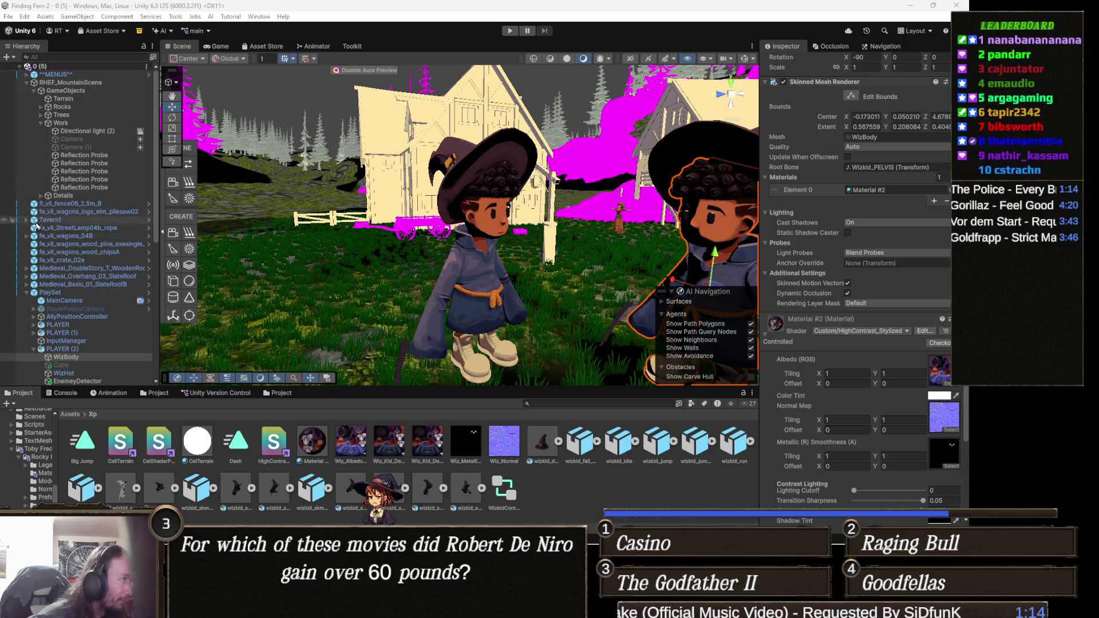
pyautogui.click(80, 300)
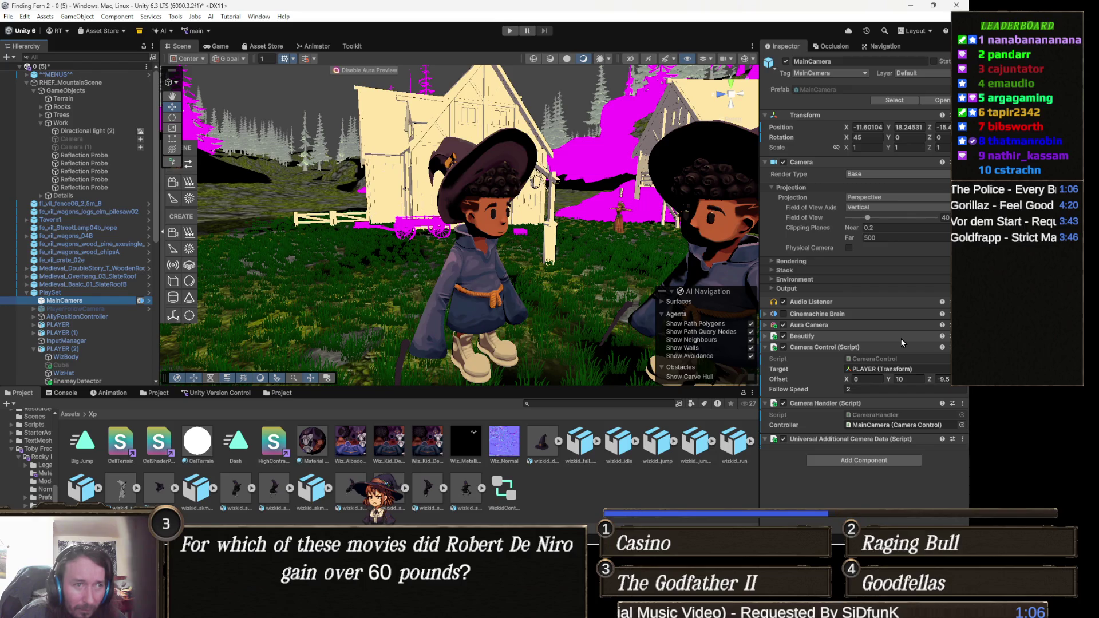
# - Expand the camera's Beautify settings, toggle Beautify off and on, and hide scene skybox and fog
pyautogui.click(803, 336)
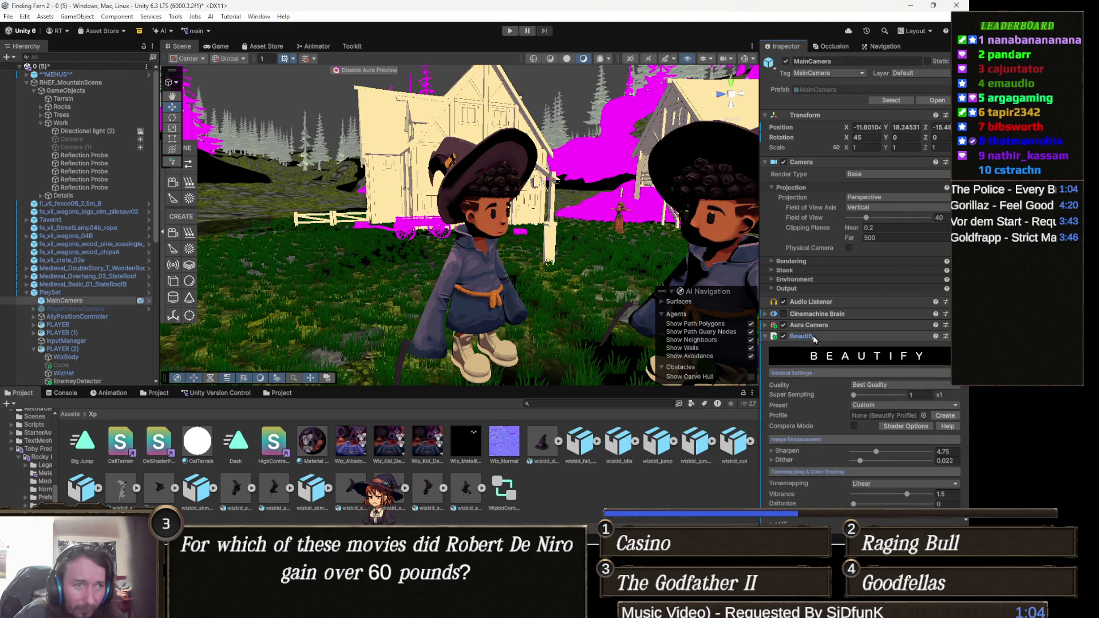
pyautogui.click(784, 337)
pyautogui.click(783, 336)
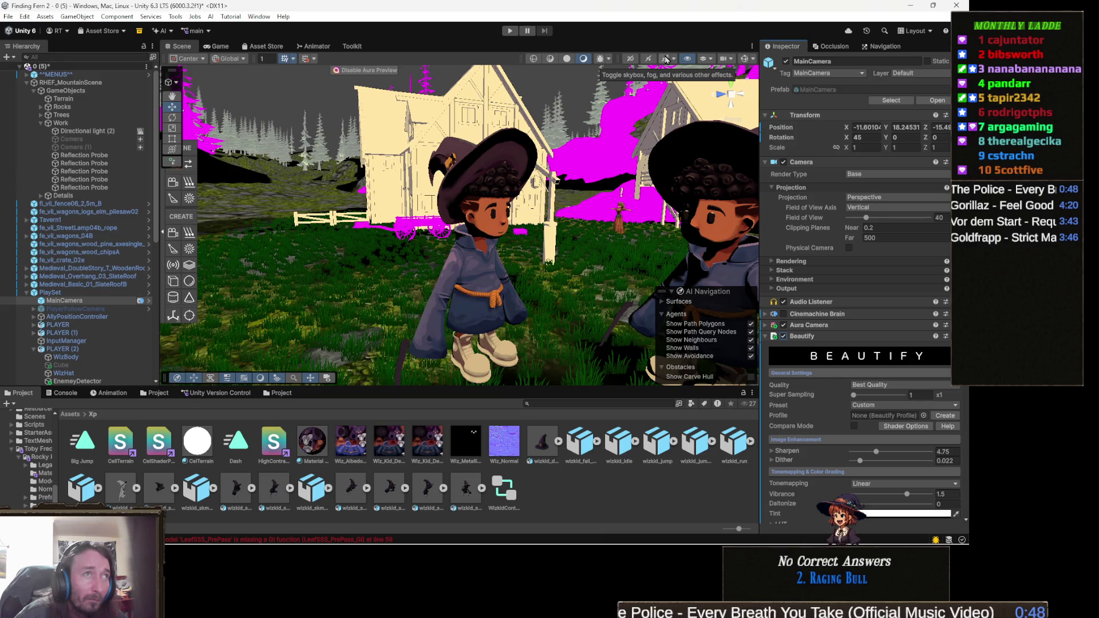
pyautogui.click(665, 59)
# - Restore scene skybox and fog, reframe the character, and toggle Beautify off and on to compare
pyautogui.click(666, 59)
pyautogui.moveTo(435, 229); pyautogui.dragTo(382, 244)
pyautogui.scroll(10, 447, 254)
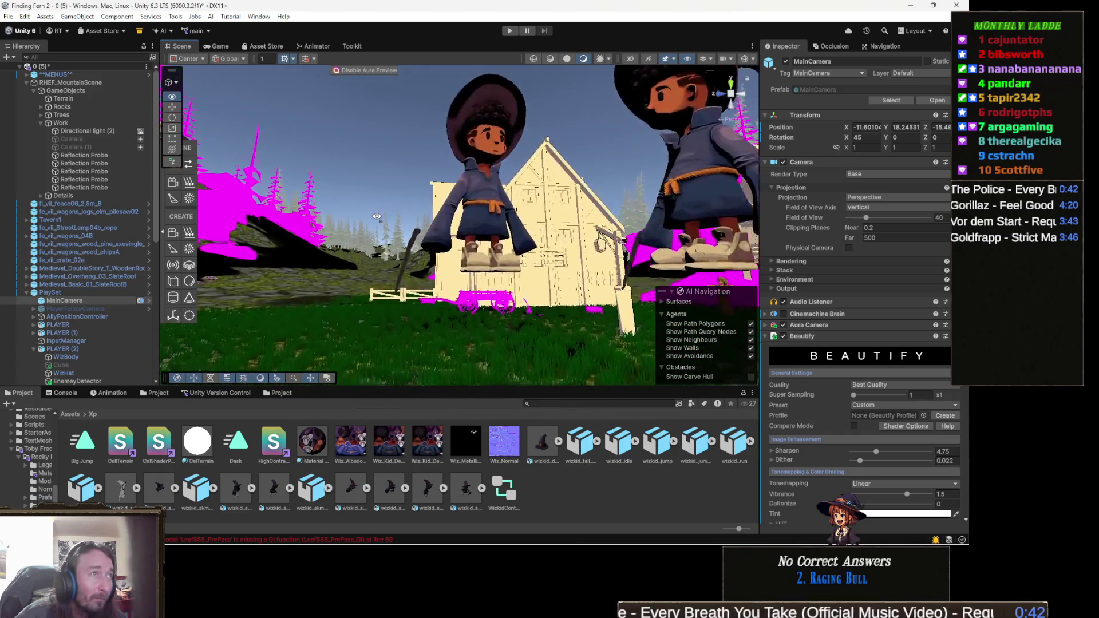
pyautogui.moveTo(447, 255); pyautogui.dragTo(433, 256)
pyautogui.click(783, 336)
pyautogui.click(784, 337)
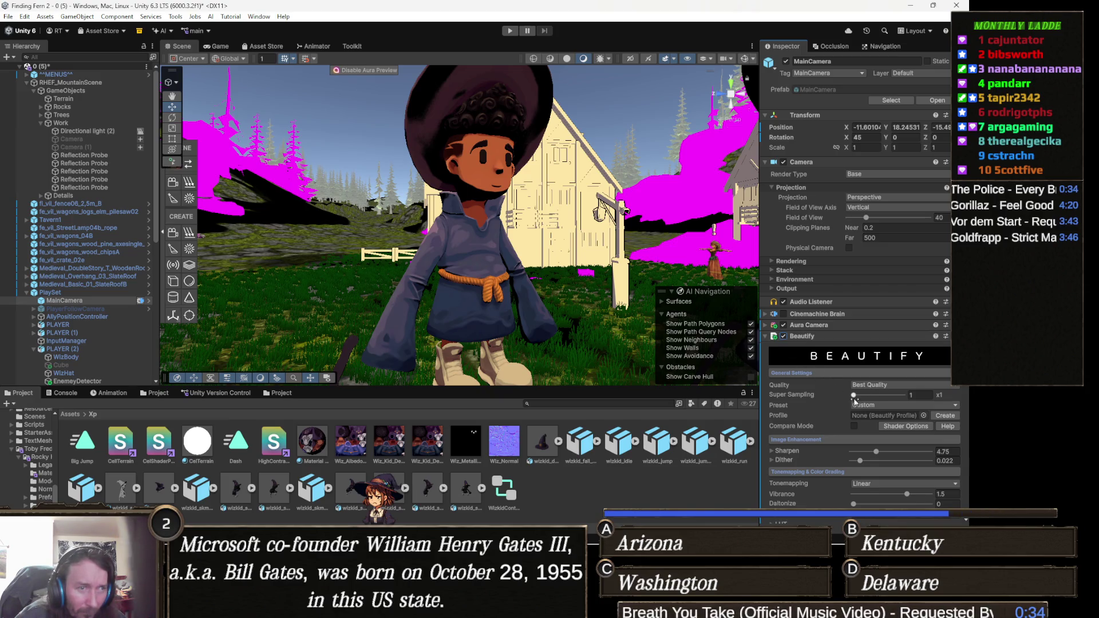
# - Raise Sharpen to its maximum of 15 and open the Beautify Profile picker
pyautogui.scroll(-3, 901, 405)
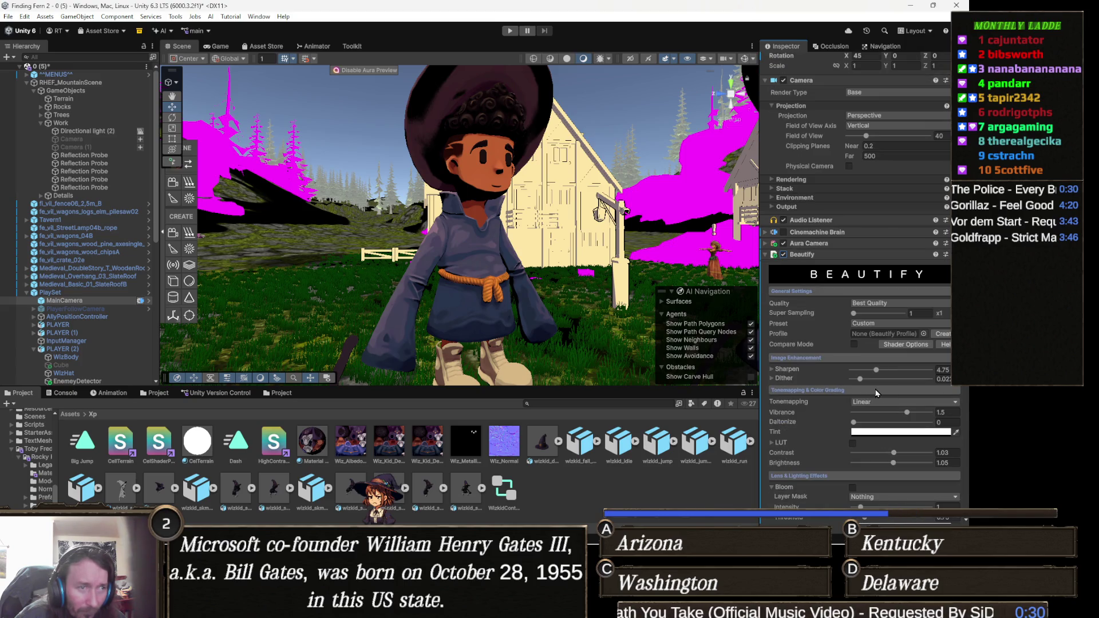
pyautogui.moveTo(875, 370)
pyautogui.mouseDown()
pyautogui.moveTo(930, 370)
pyautogui.moveTo(852, 375)
pyautogui.moveTo(883, 396)
pyautogui.moveTo(967, 372)
pyautogui.moveTo(875, 370)
pyautogui.mouseUp()
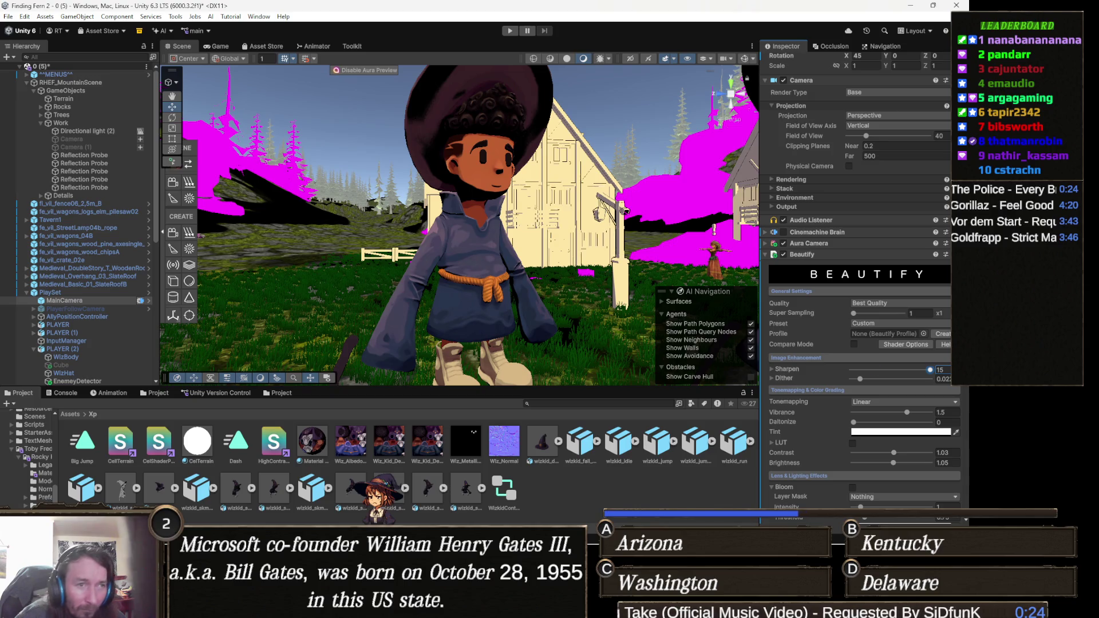
pyautogui.scroll(-3, 837, 464)
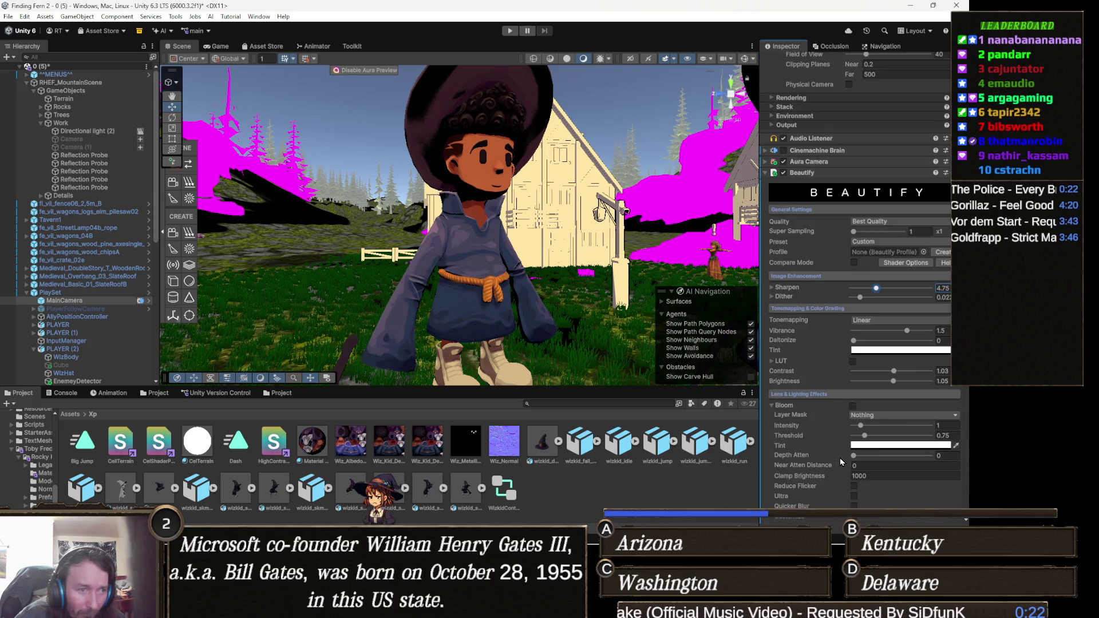
pyautogui.scroll(-2, 843, 440)
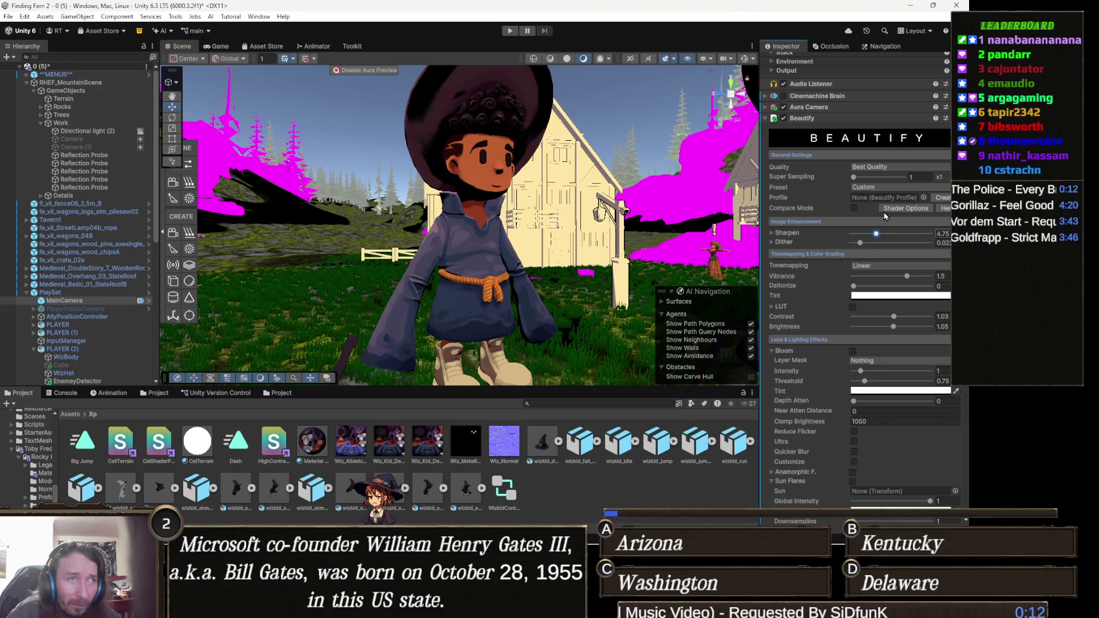
pyautogui.click(923, 198)
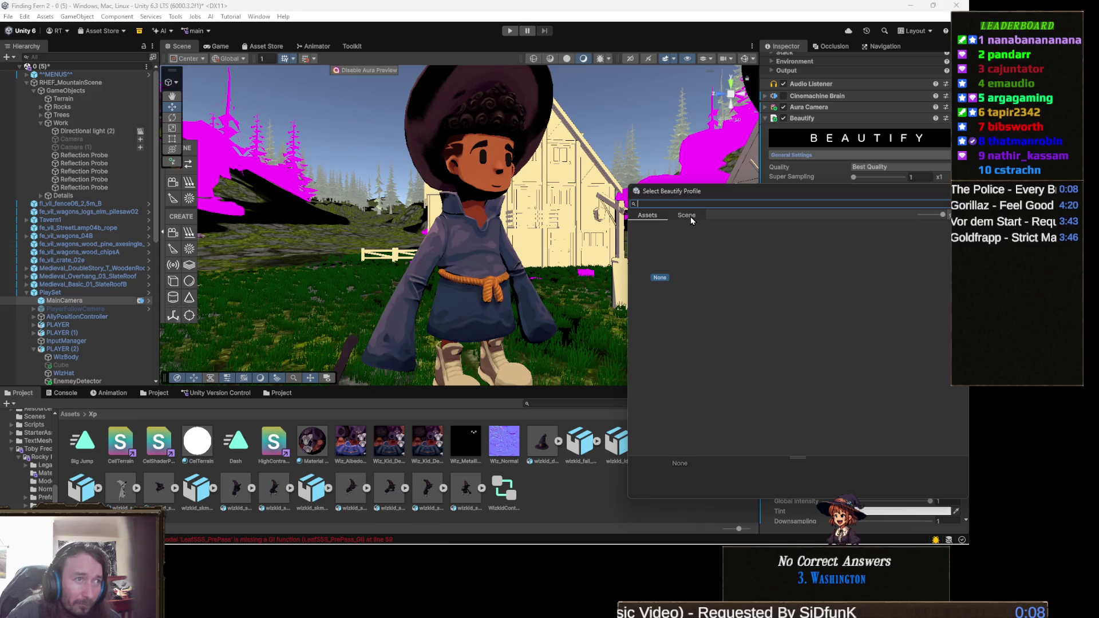
# - Close the profile picker, try the Exaggerated Beautify preset, then undo back to Custom values
pyautogui.press('Escape')
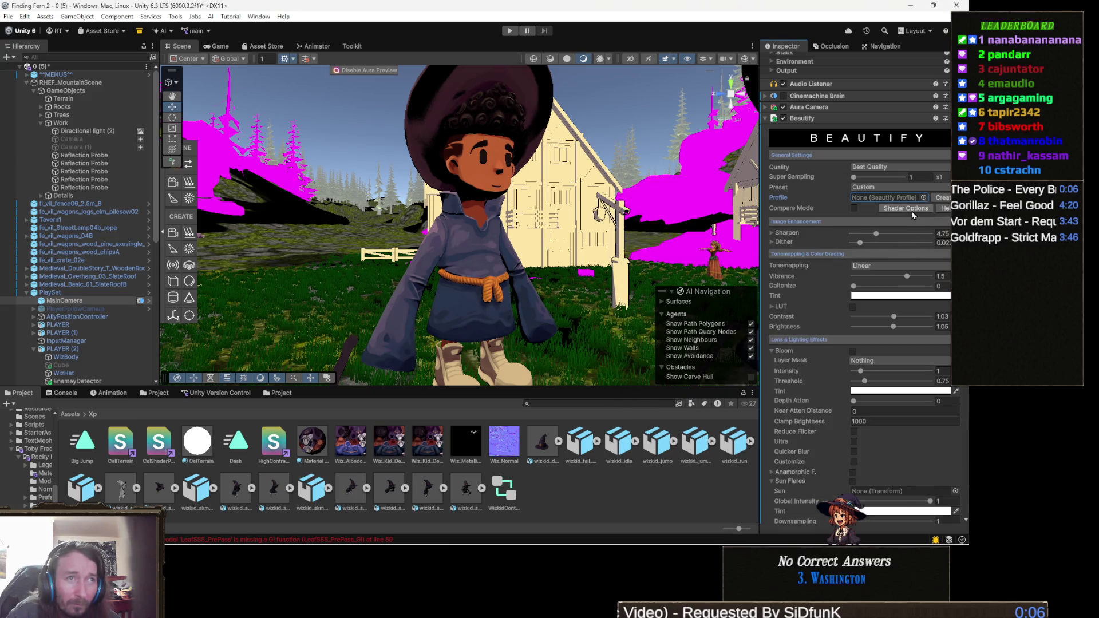
pyautogui.click(873, 189)
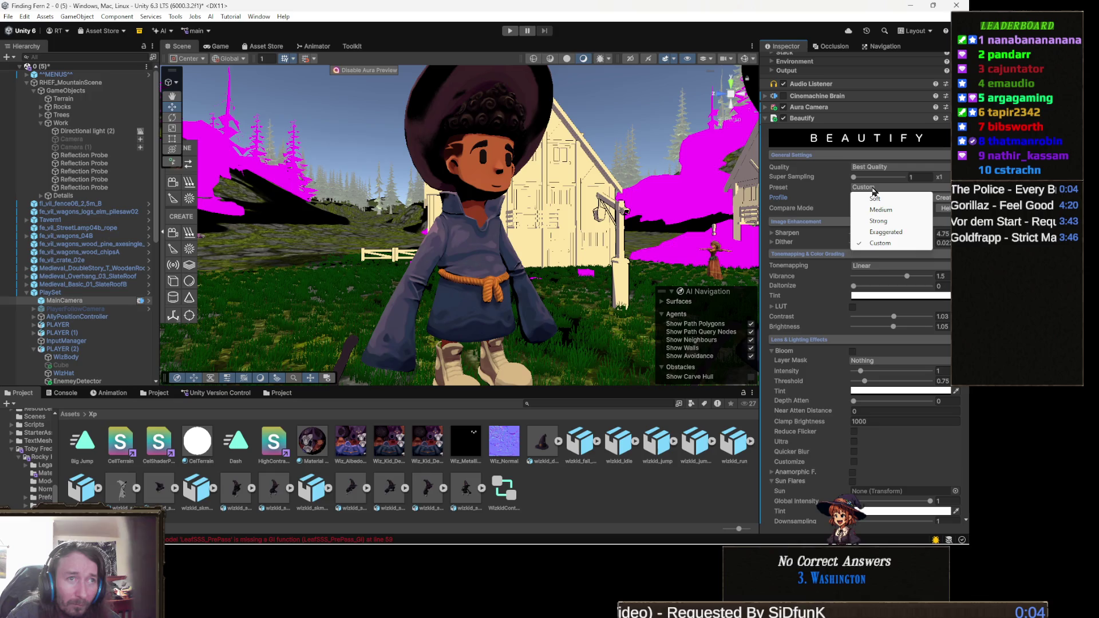
pyautogui.click(885, 232)
pyautogui.moveTo(544, 247); pyautogui.dragTo(601, 269)
pyautogui.hotkey('ctrl', 'z')
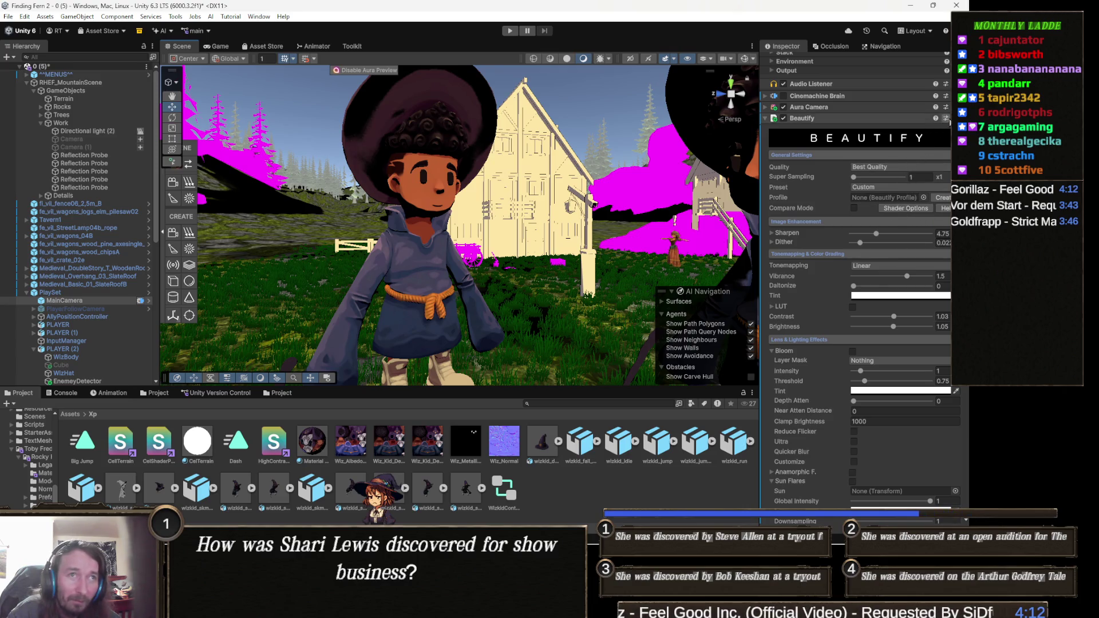
pyautogui.click(945, 118)
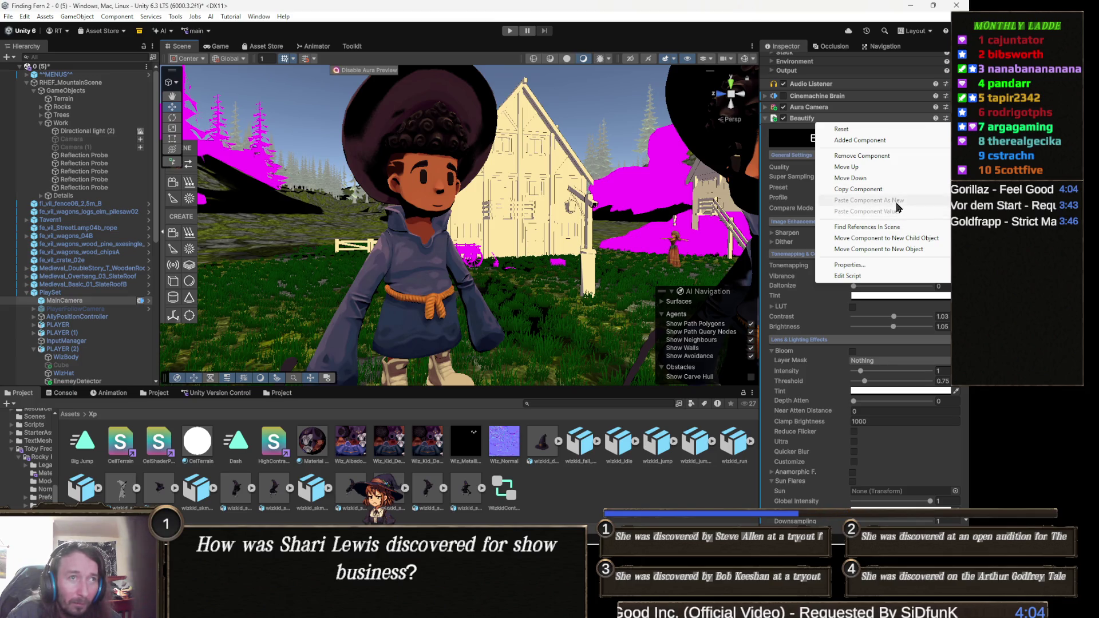
# - Dismiss the Beautify component options menu and start a Project asset search
pyautogui.click(756, 279)
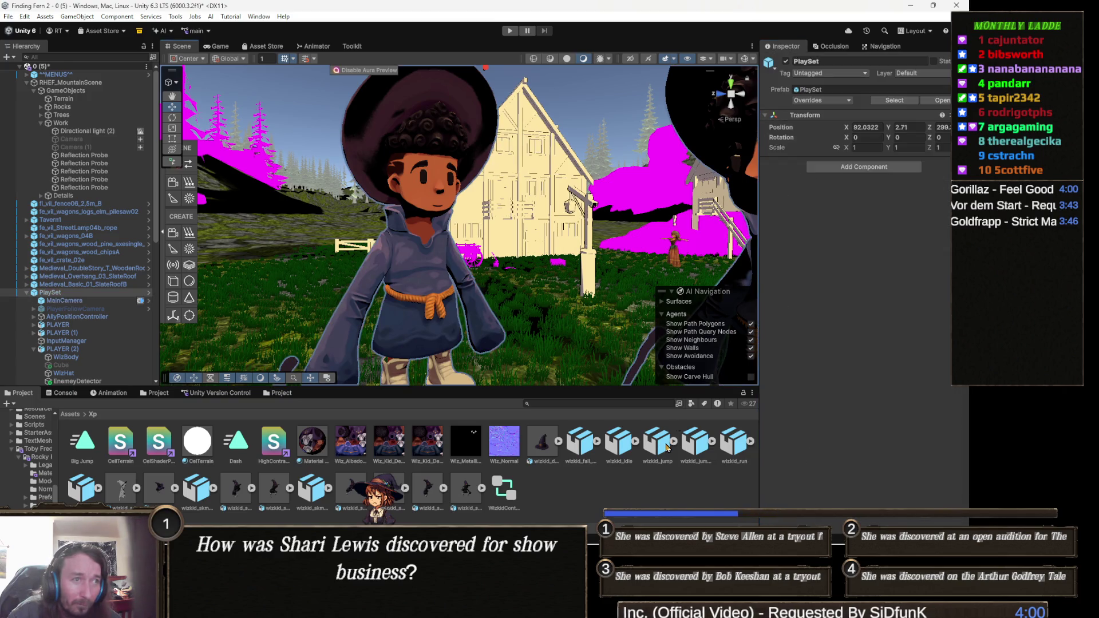
pyautogui.click(589, 404)
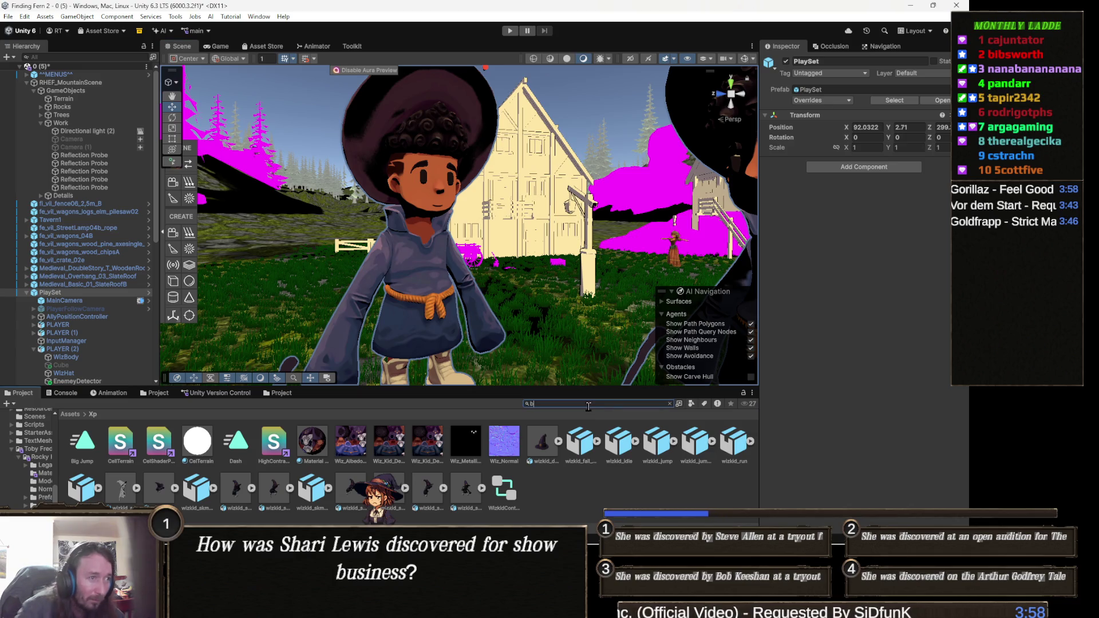
# - Search for 'beautify' and import Beautify_URP.unitypackage from the Beautify > URP folder
pyautogui.write('beautify')
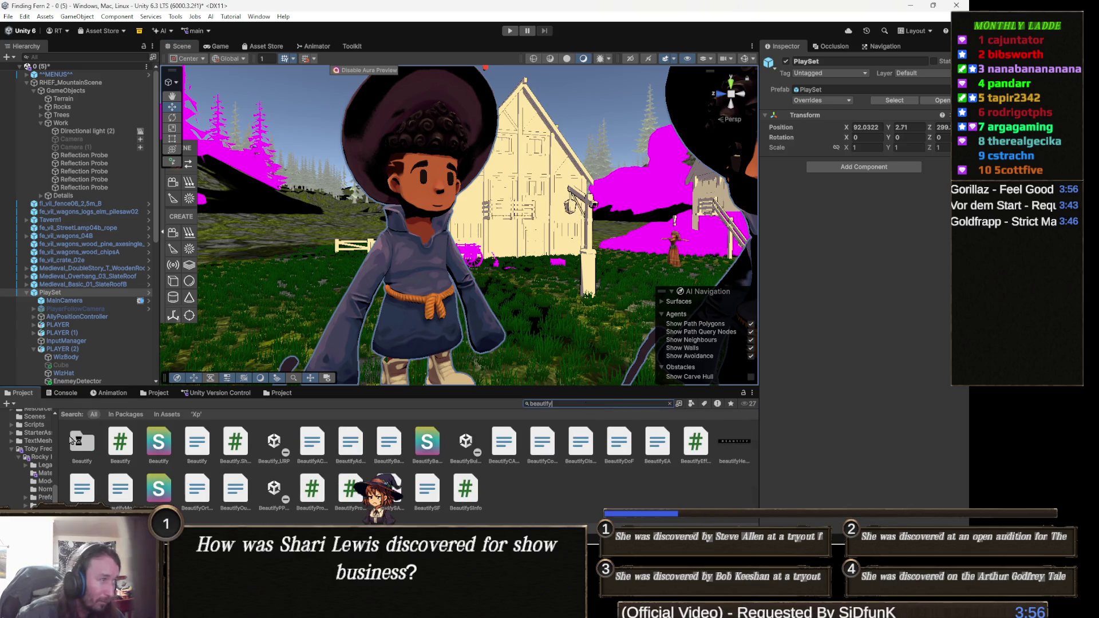
pyautogui.doubleClick(71, 450)
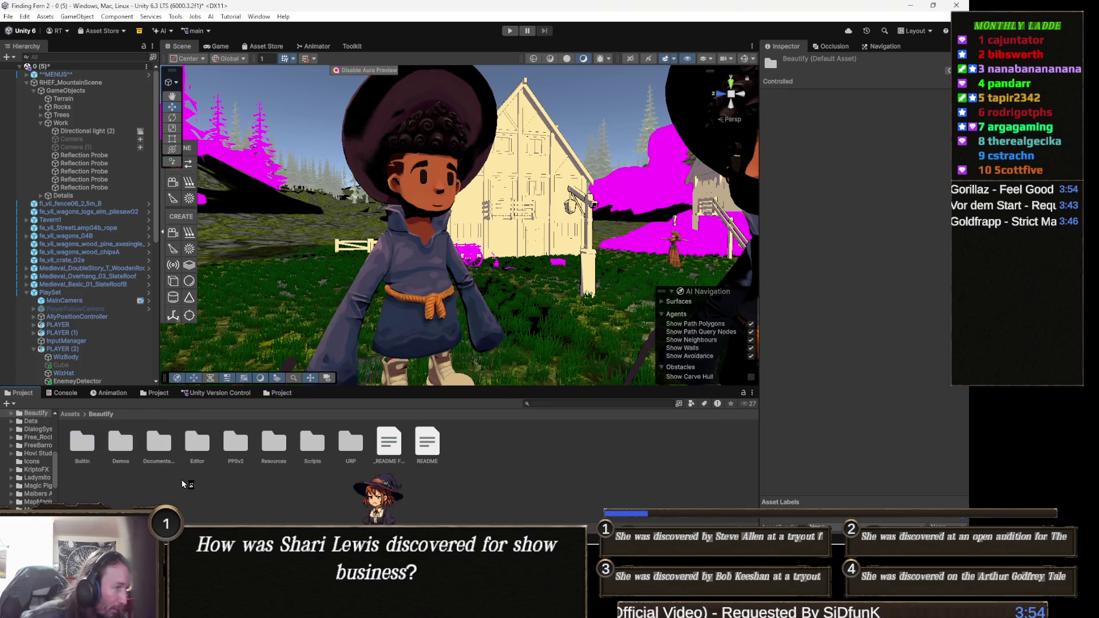
pyautogui.doubleClick(350, 442)
pyautogui.doubleClick(82, 443)
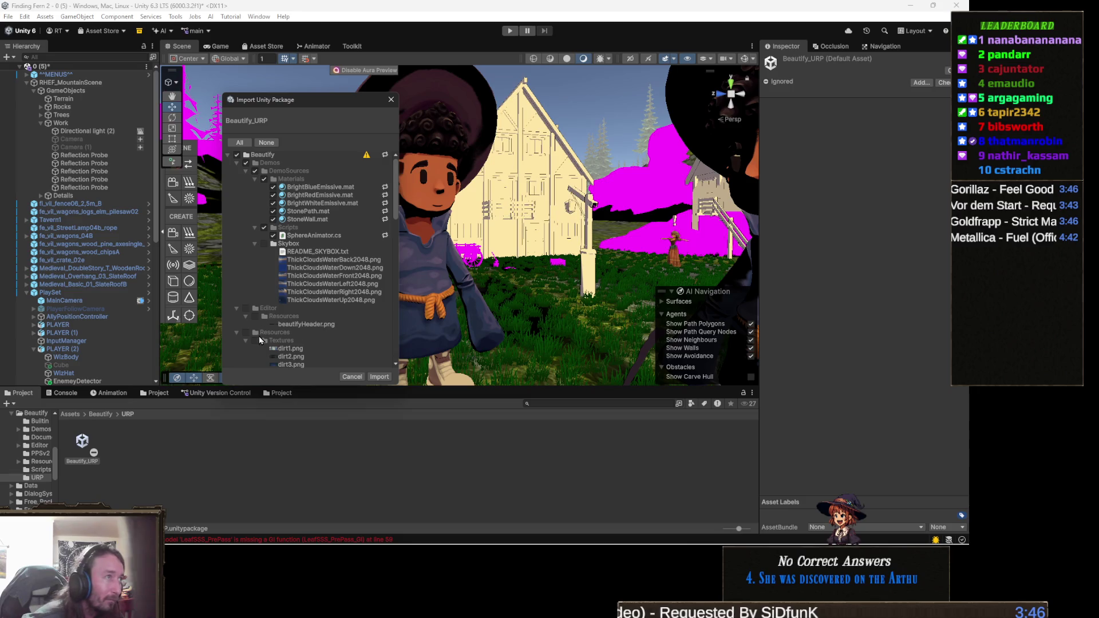
pyautogui.click(380, 377)
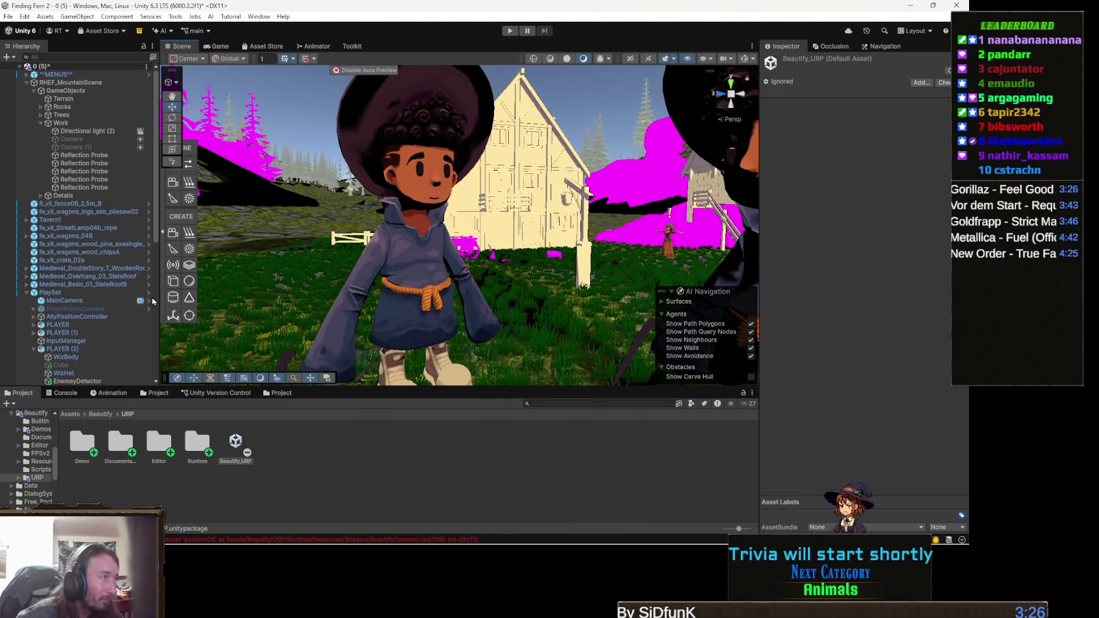
pyautogui.hotkey('alt', 'Tab')
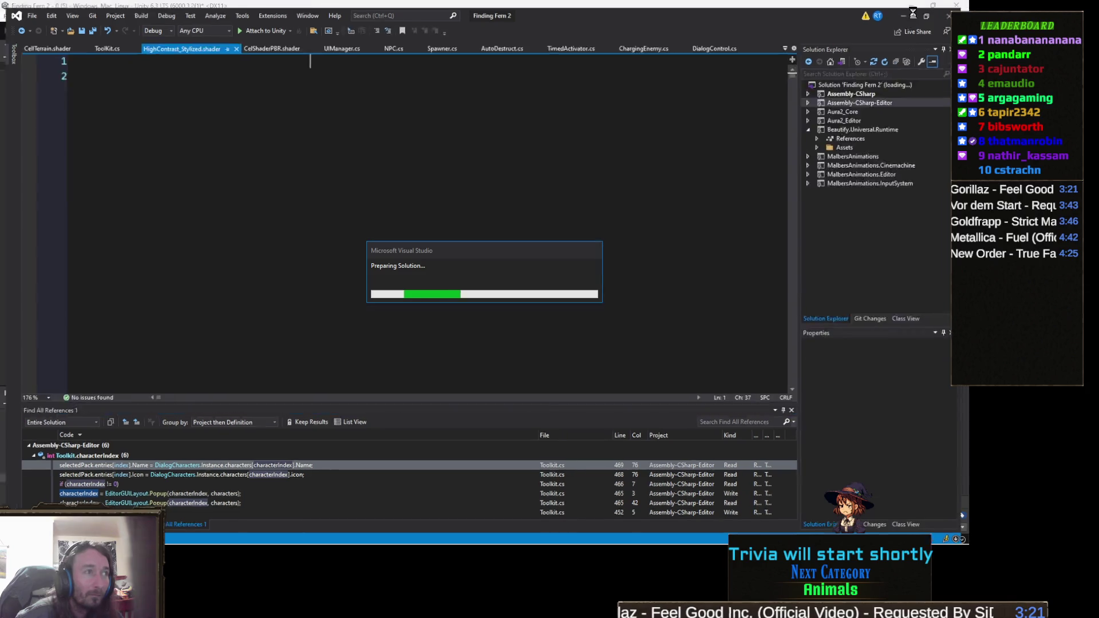
# - Minimize Visual Studio so the Unity editor is in front again
pyautogui.click(912, 12)
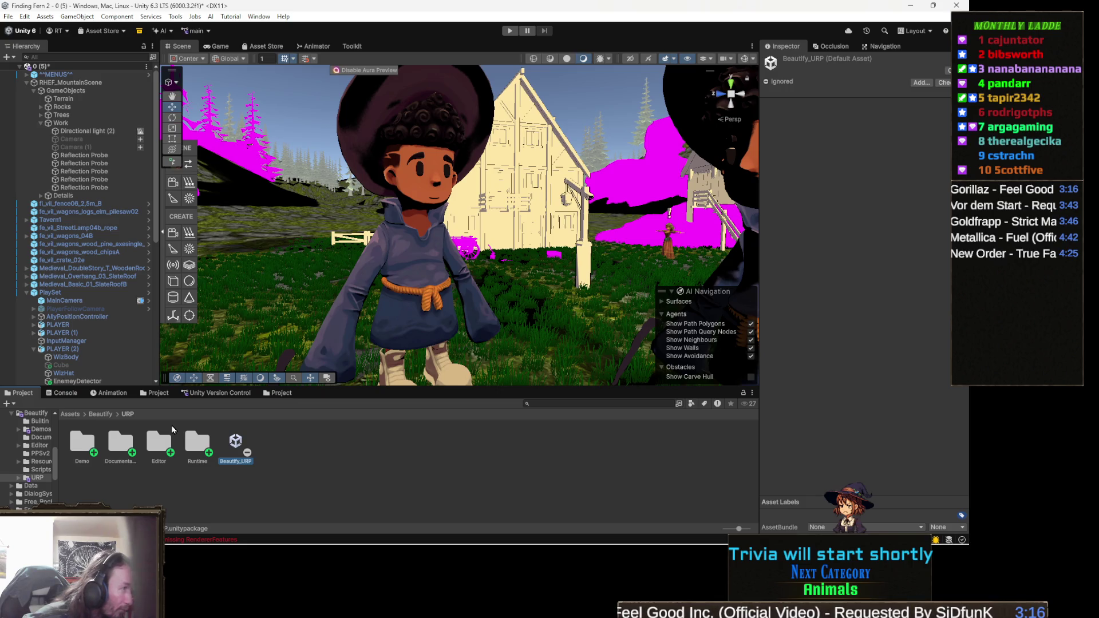
# - Select the MainCamera and add the Beautify component by searching 'beaut' in Add Component
pyautogui.click(201, 438)
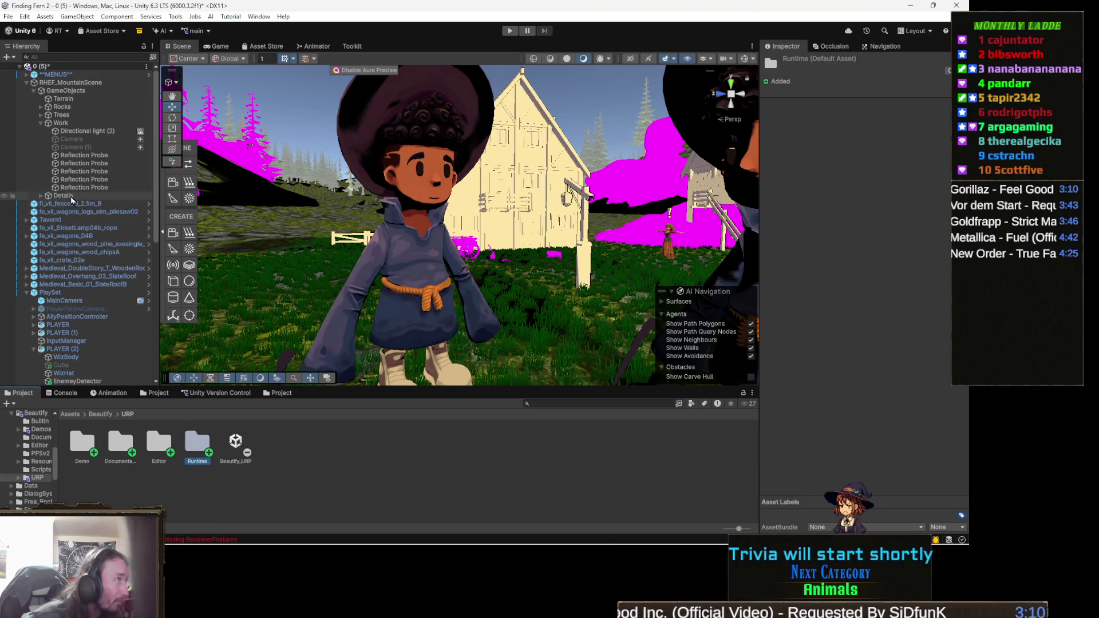
pyautogui.click(84, 301)
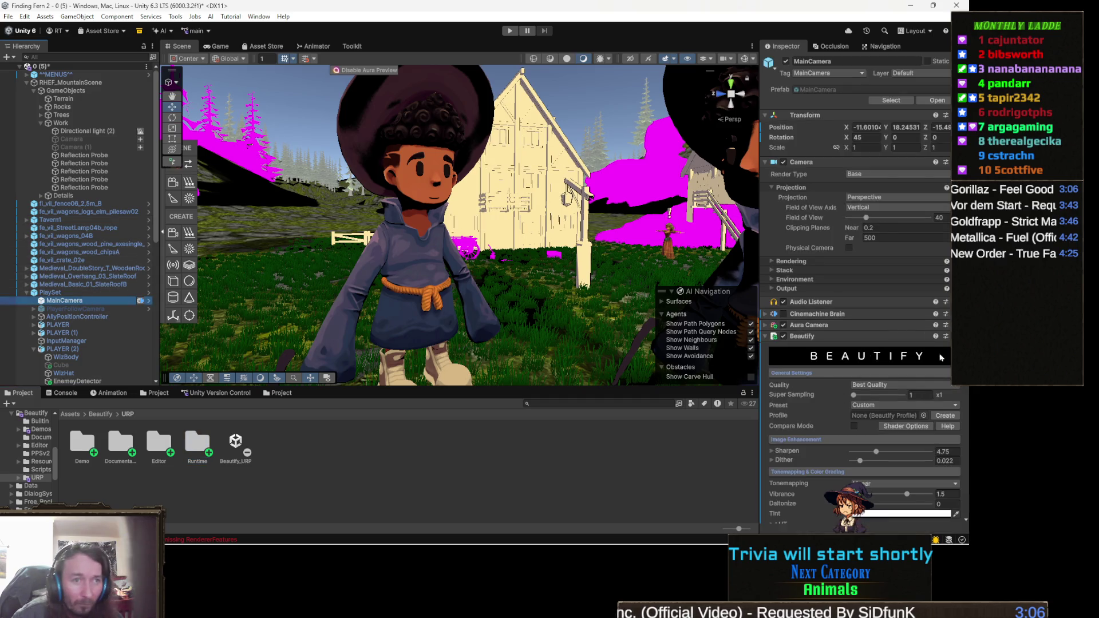
pyautogui.scroll(-15, 902, 378)
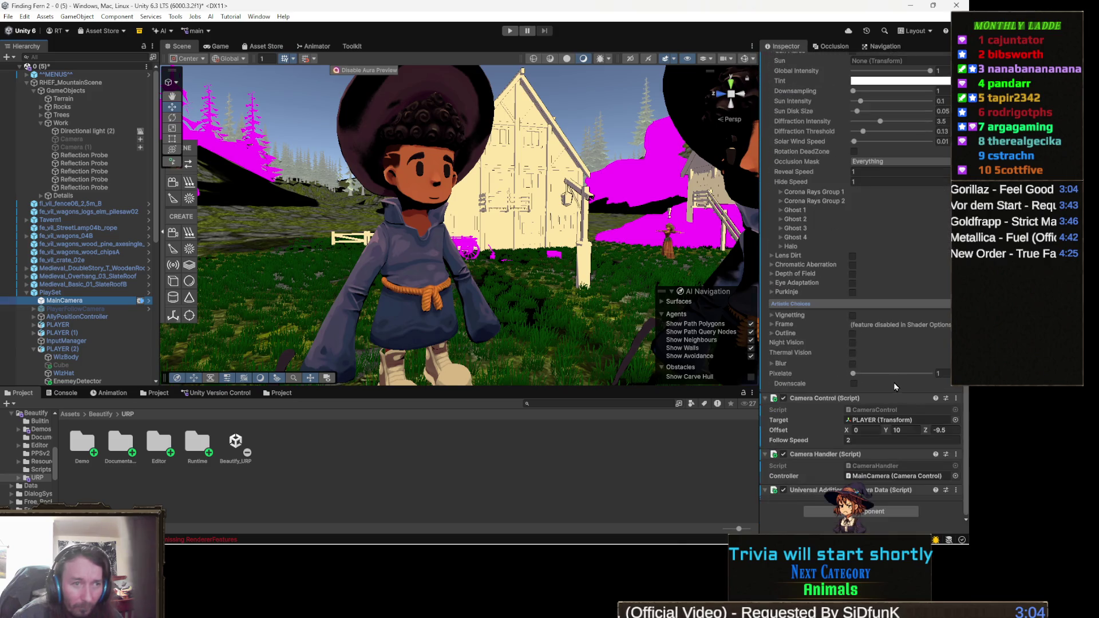
pyautogui.click(873, 513)
pyautogui.write('beaut')
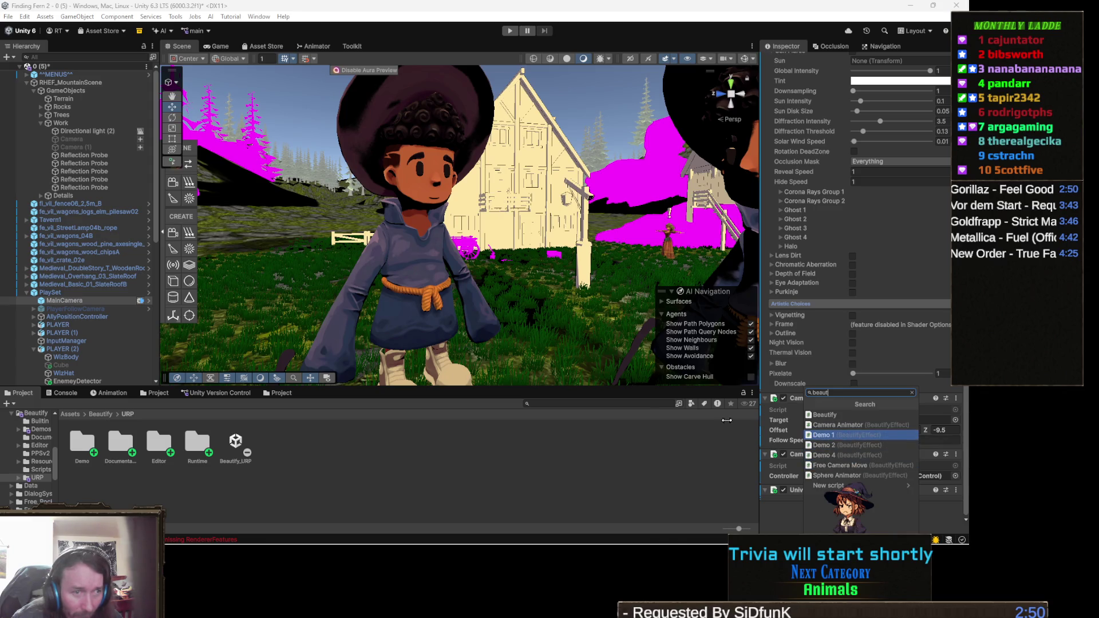
pyautogui.click(838, 435)
# - Collapse and re-expand the Beautify component settings on the MainCamera
pyautogui.scroll(5, 858, 355)
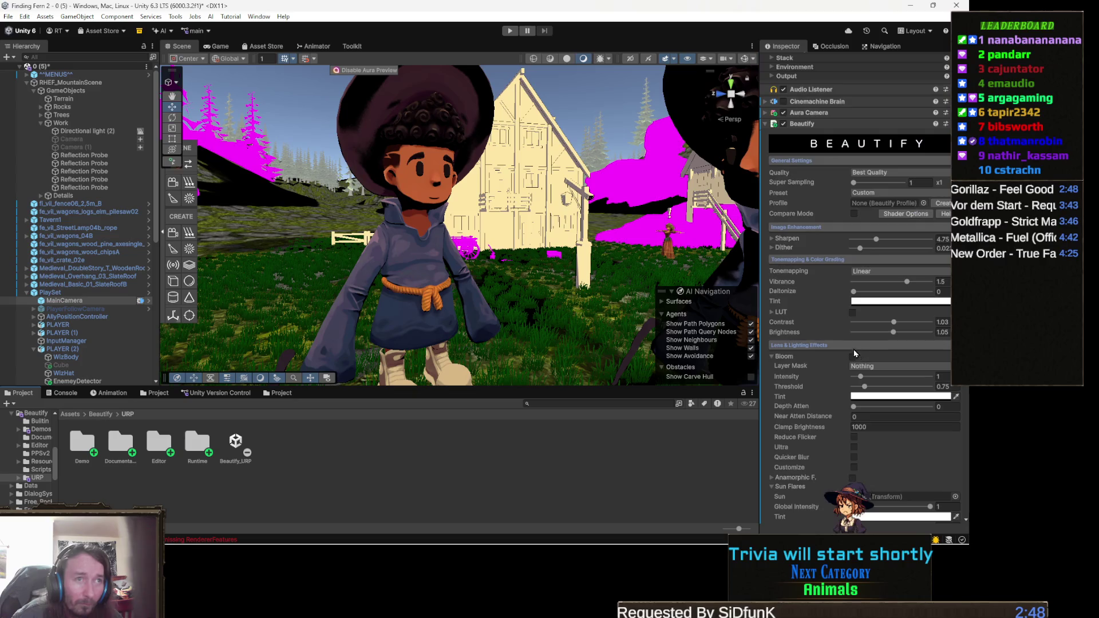
pyautogui.click(782, 208)
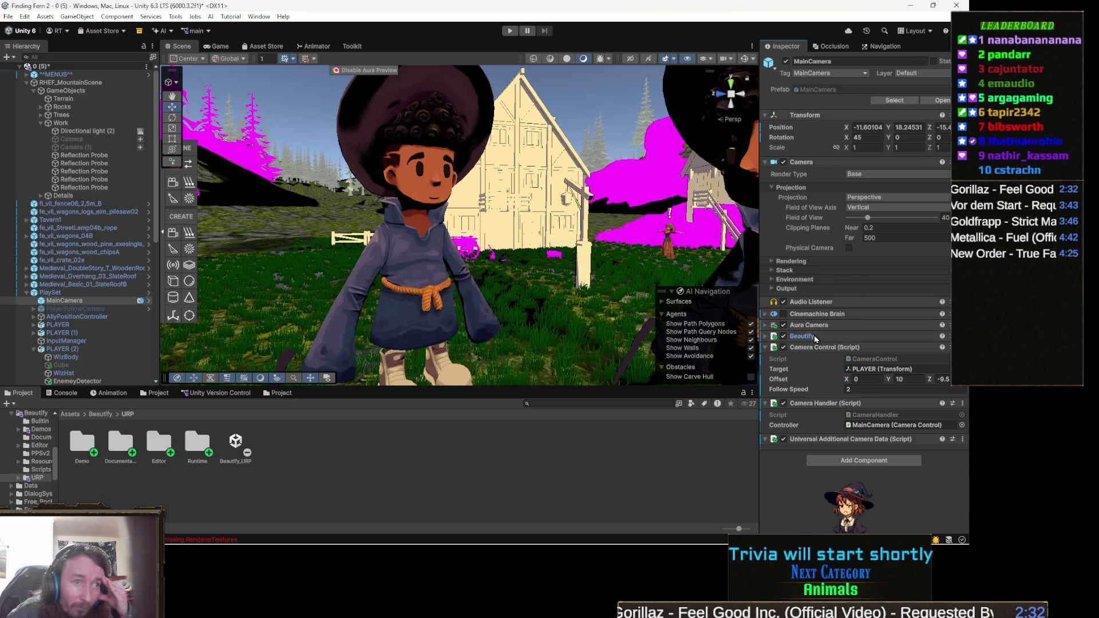
pyautogui.click(798, 339)
# - Toggle Beautify off and on three times to compare the scene, then open its options menu
pyautogui.click(782, 336)
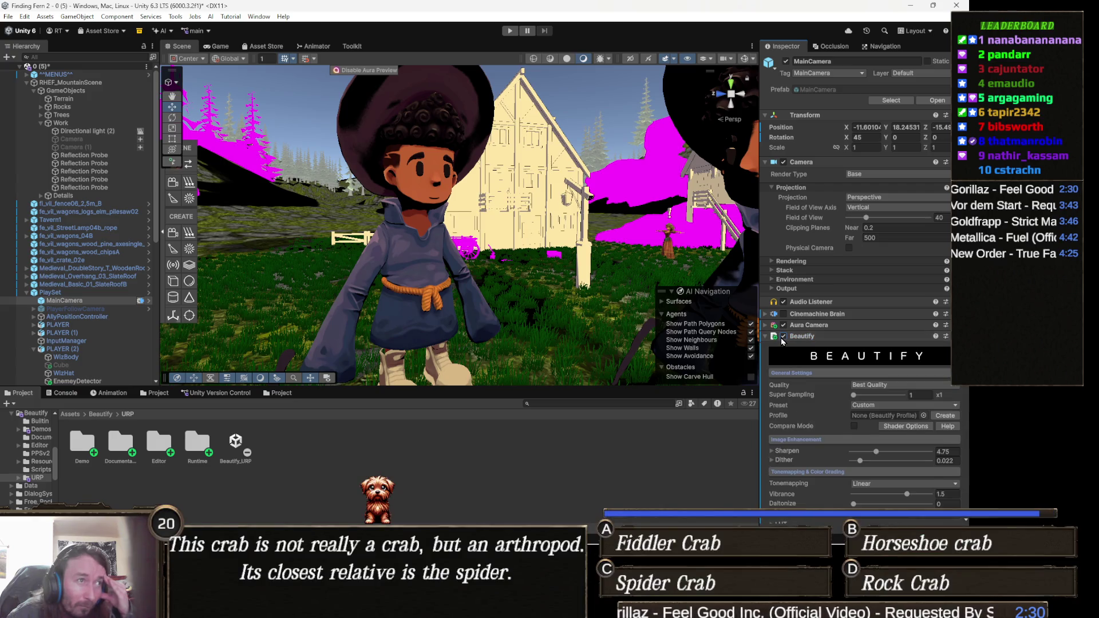
pyautogui.click(782, 336)
pyautogui.click(782, 337)
pyautogui.click(783, 336)
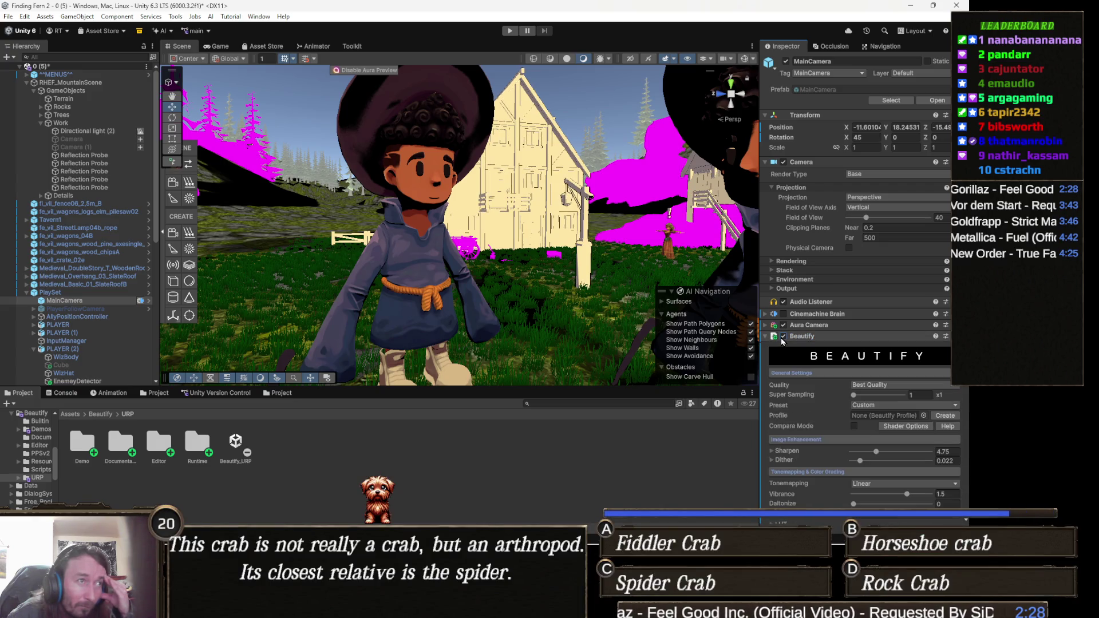
pyautogui.click(782, 338)
pyautogui.click(781, 337)
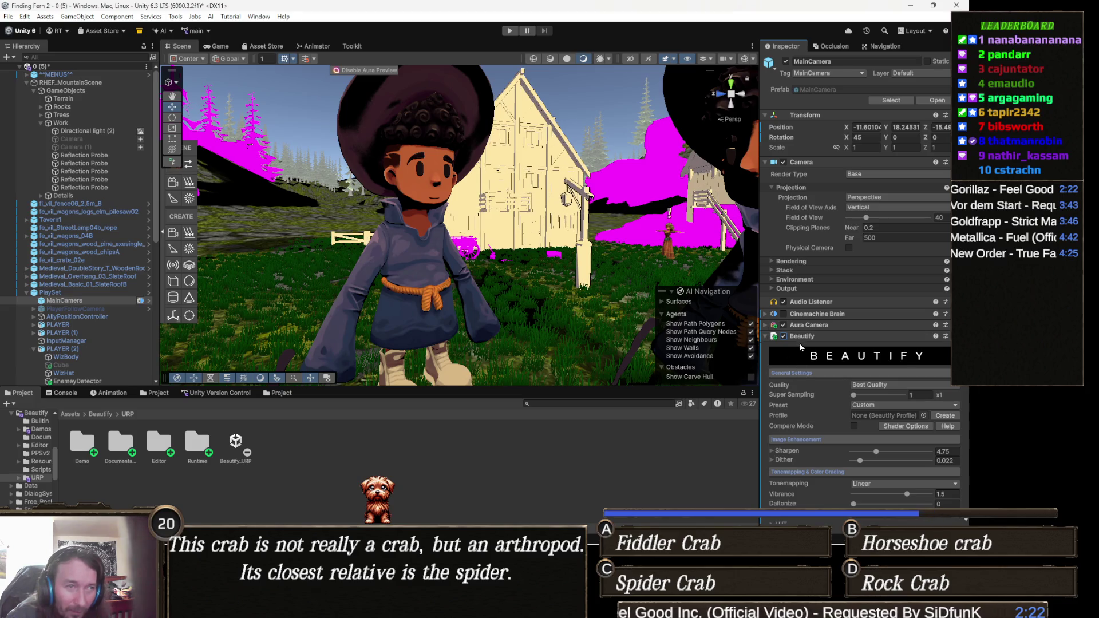
pyautogui.rightClick(801, 339)
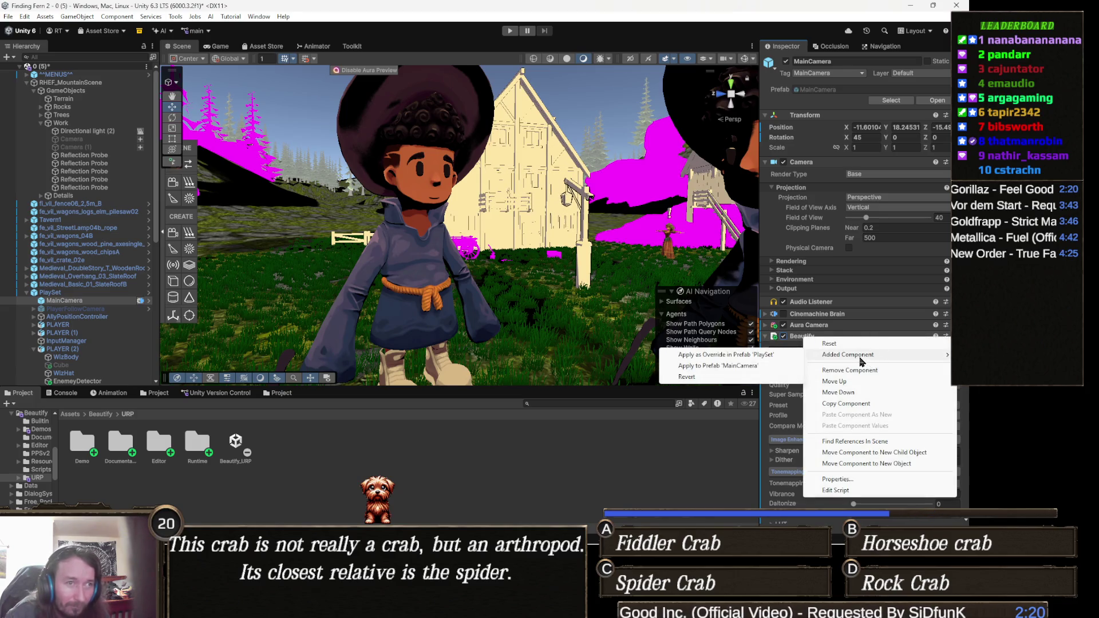
# - Remove the Beautify component from the camera and re-add it through a 'bea' search
pyautogui.click(874, 370)
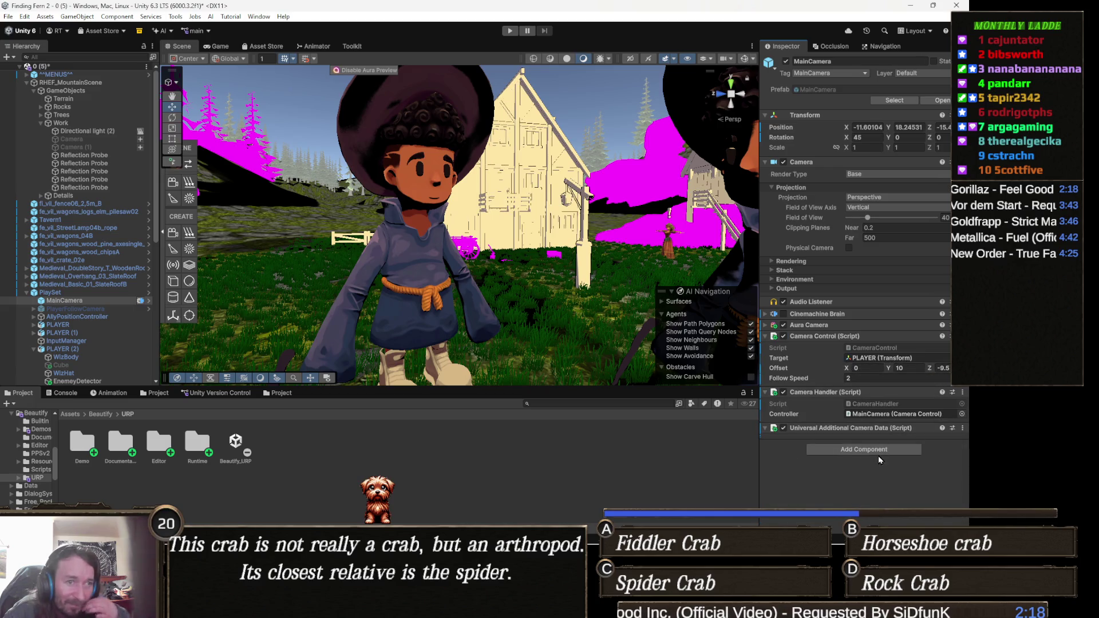
pyautogui.click(879, 450)
pyautogui.write('bea')
pyautogui.click(845, 416)
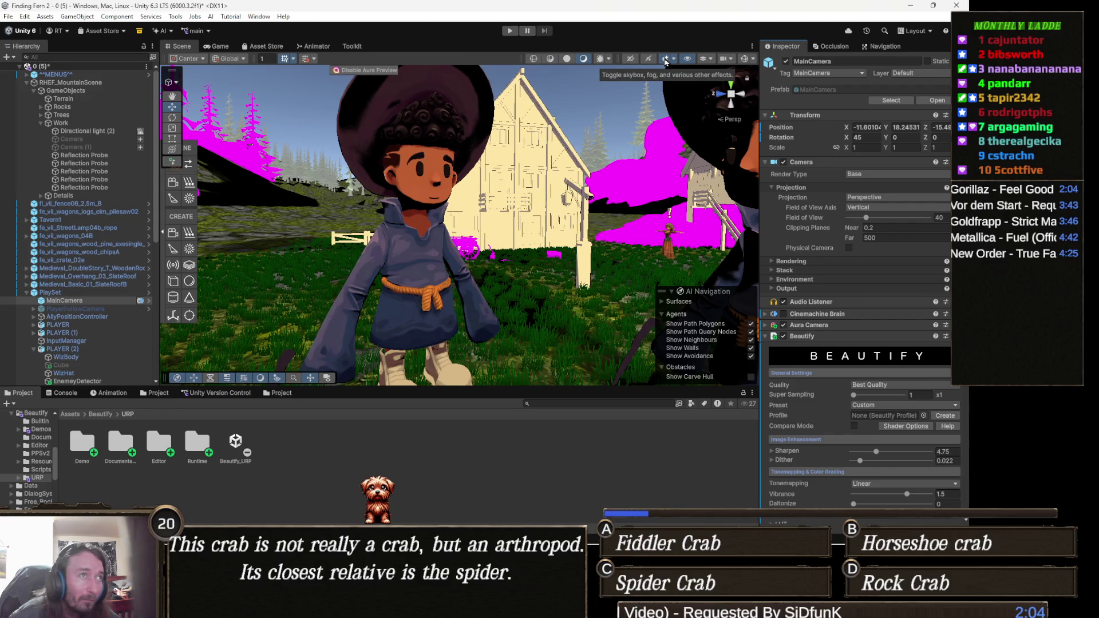
pyautogui.click(666, 60)
pyautogui.click(666, 59)
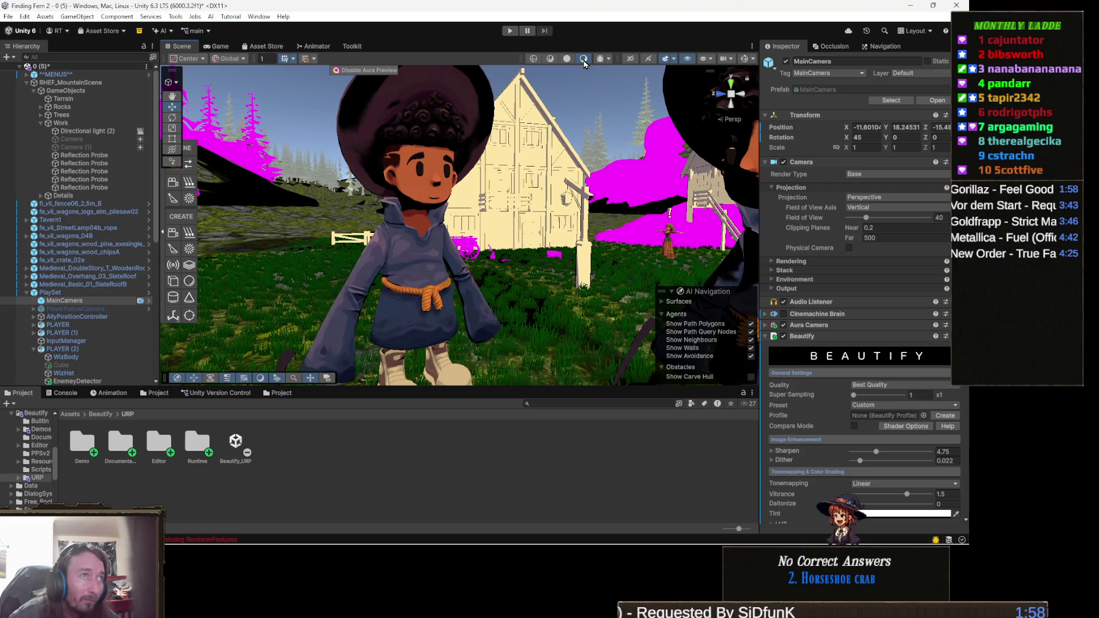
pyautogui.click(564, 62)
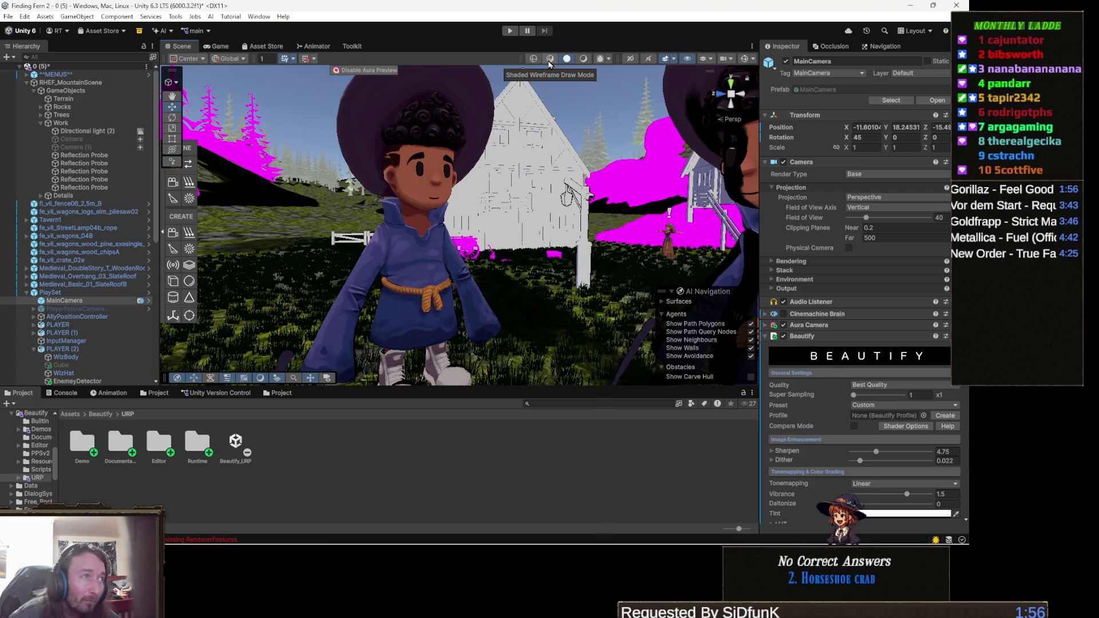
pyautogui.click(555, 63)
pyautogui.click(585, 60)
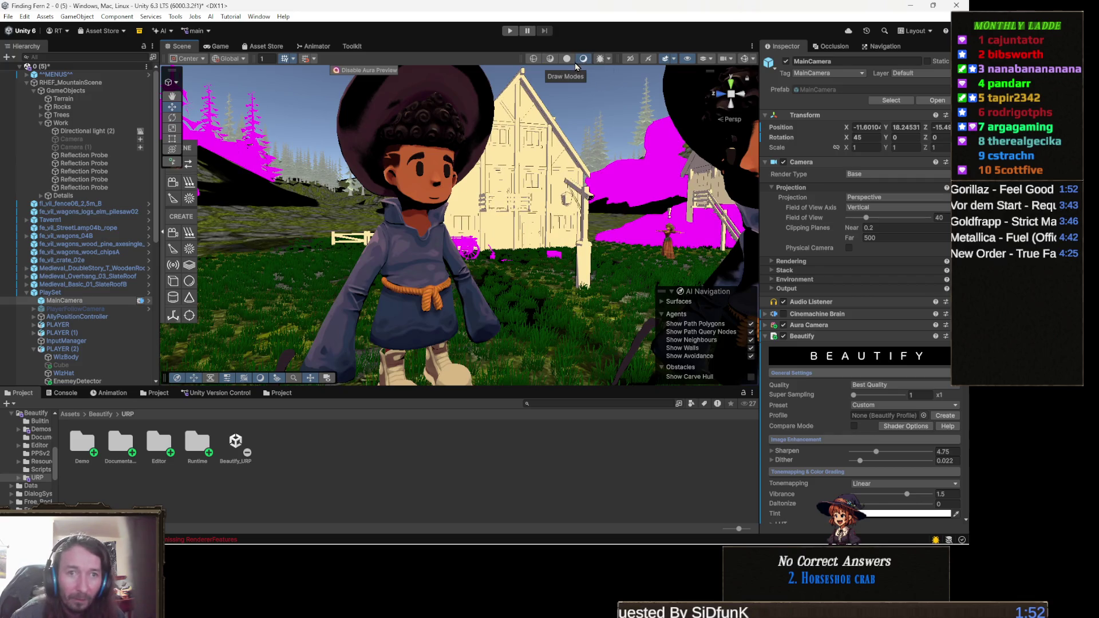
pyautogui.moveTo(541, 119)
pyautogui.mouseDown()
pyautogui.moveTo(503, 188)
pyautogui.moveTo(463, 159)
pyautogui.moveTo(520, 194)
pyautogui.mouseUp()
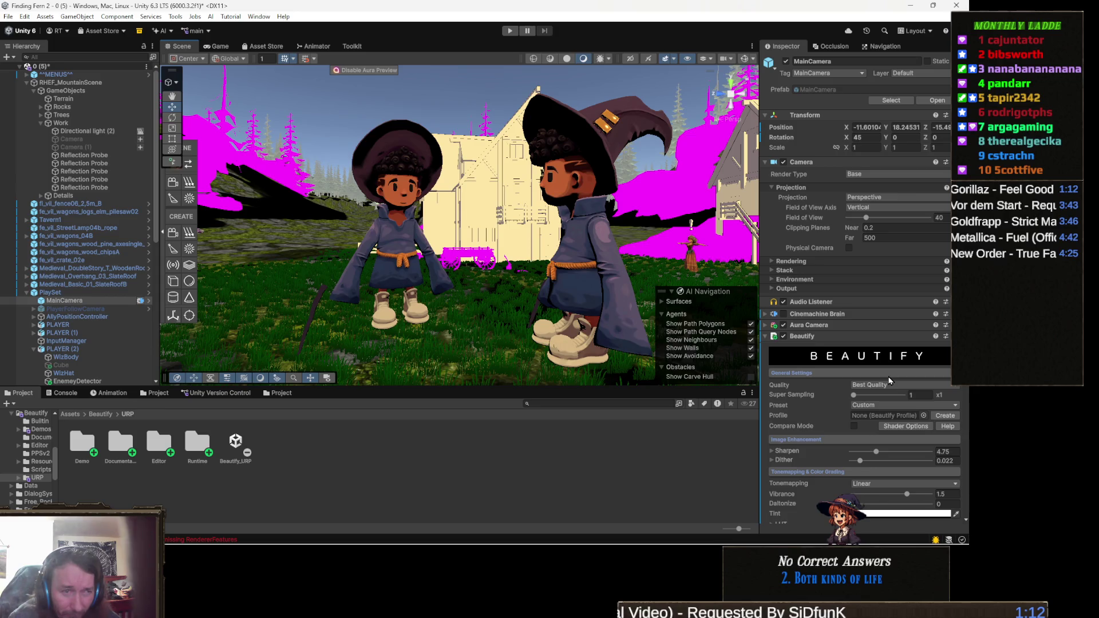
# - Switch Beautify tonemapping to ACES, sweep Vibrance between -2 and 3, and move to Daltonize
pyautogui.scroll(-3, 890, 380)
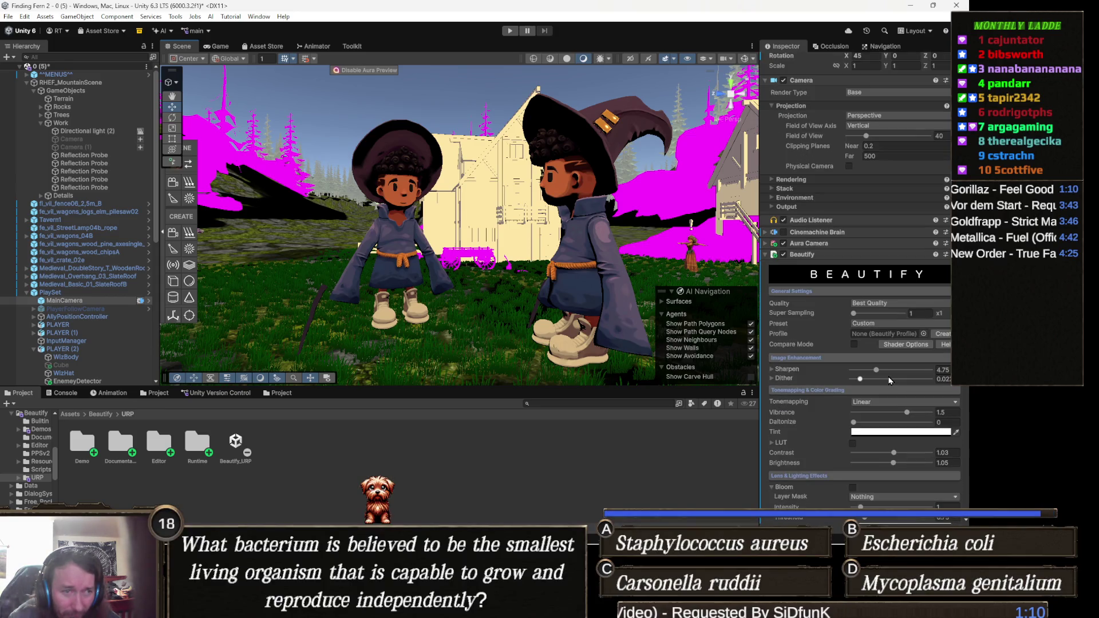
pyautogui.click(868, 407)
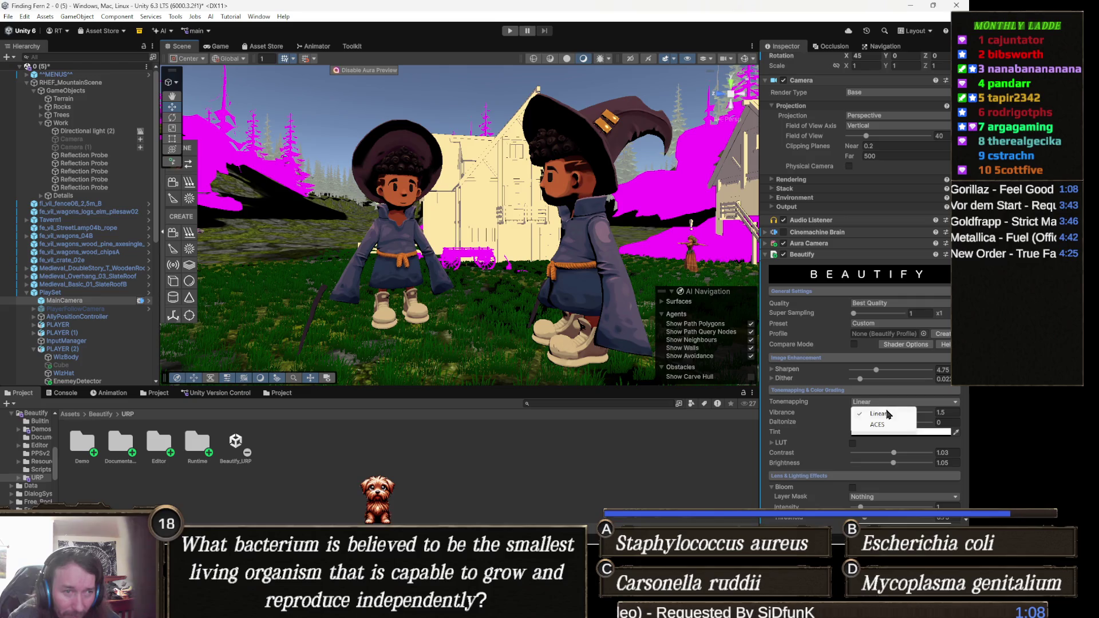
pyautogui.click(885, 427)
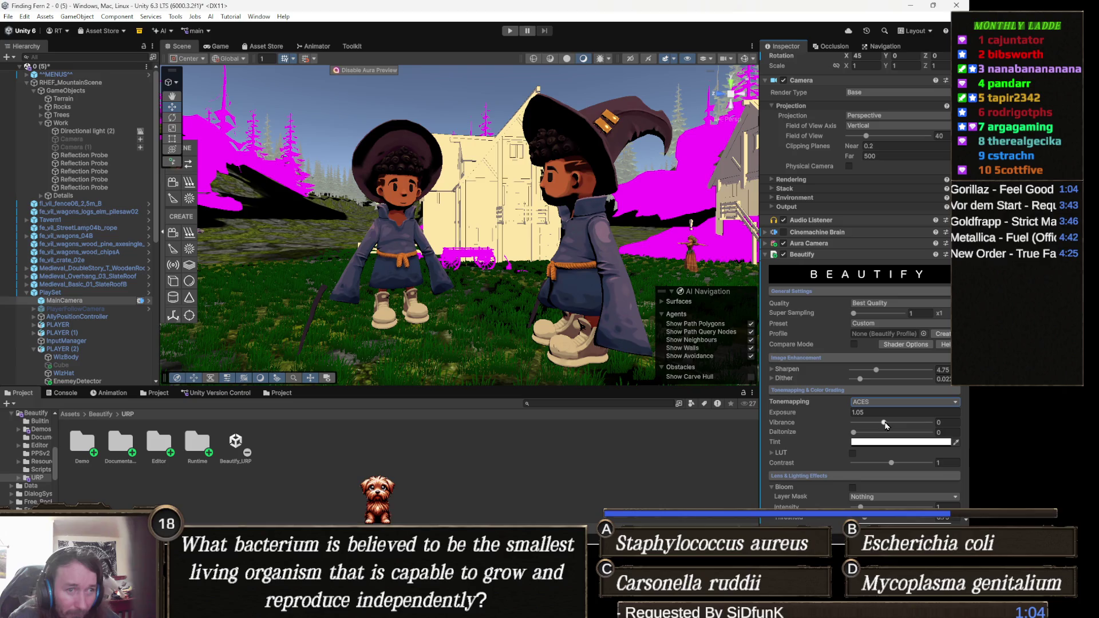
pyautogui.moveTo(884, 423); pyautogui.dragTo(806, 441)
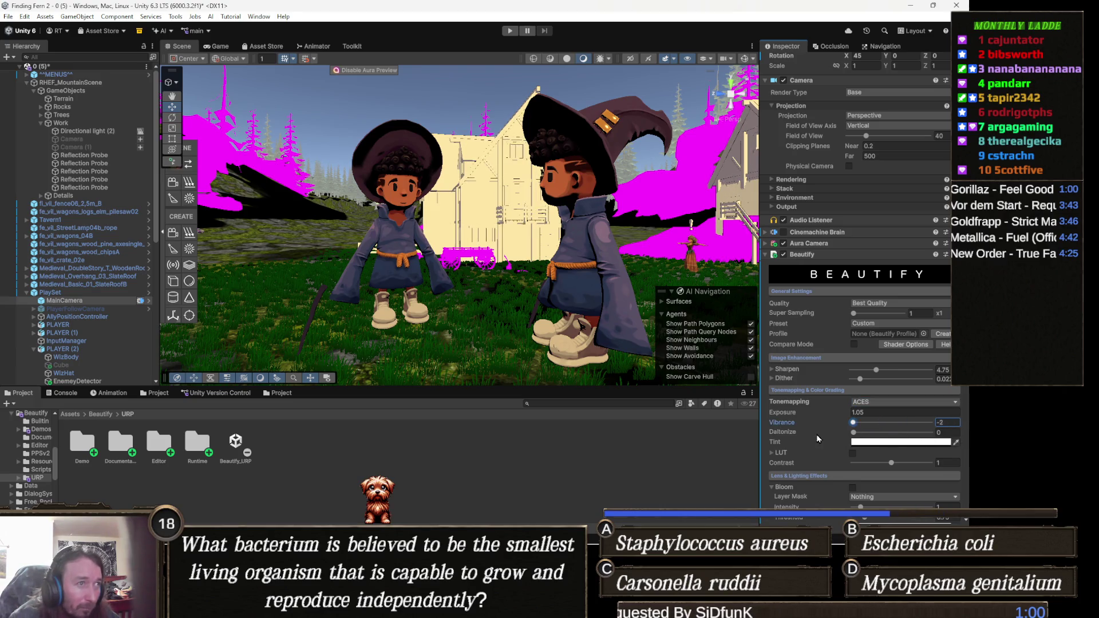
pyautogui.moveTo(853, 423)
pyautogui.mouseDown()
pyautogui.moveTo(936, 444)
pyautogui.moveTo(875, 439)
pyautogui.mouseUp()
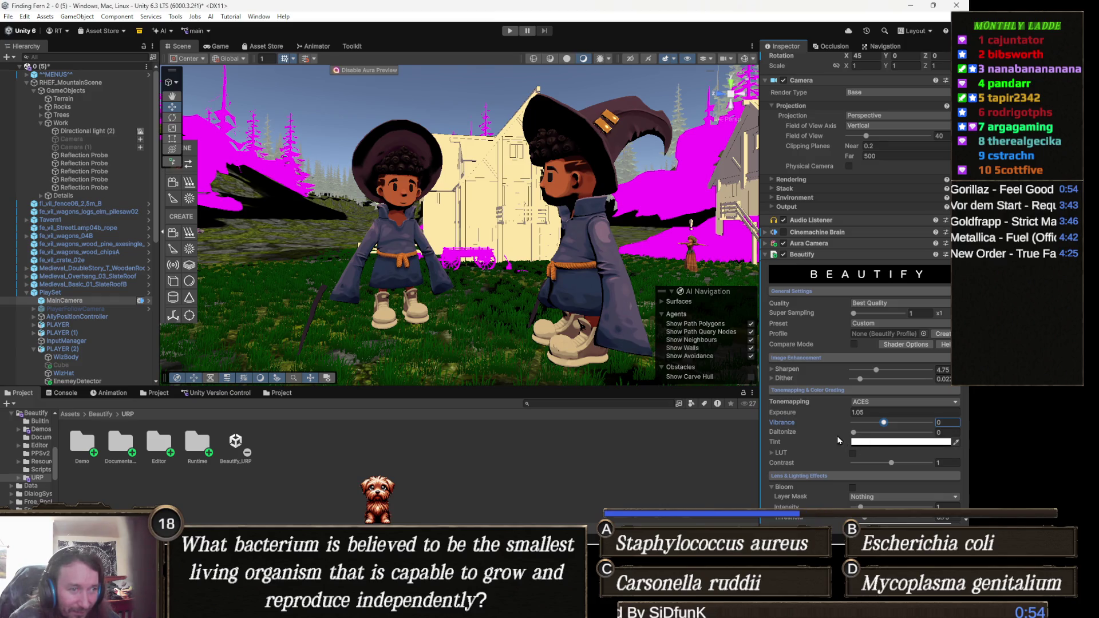
pyautogui.click(855, 434)
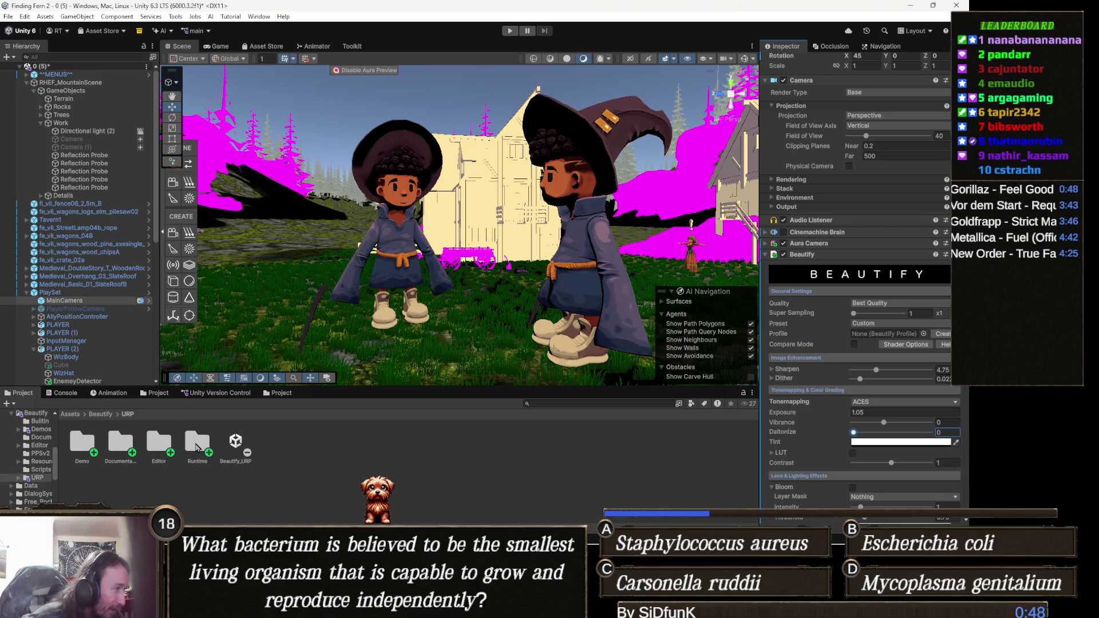
pyautogui.click(86, 445)
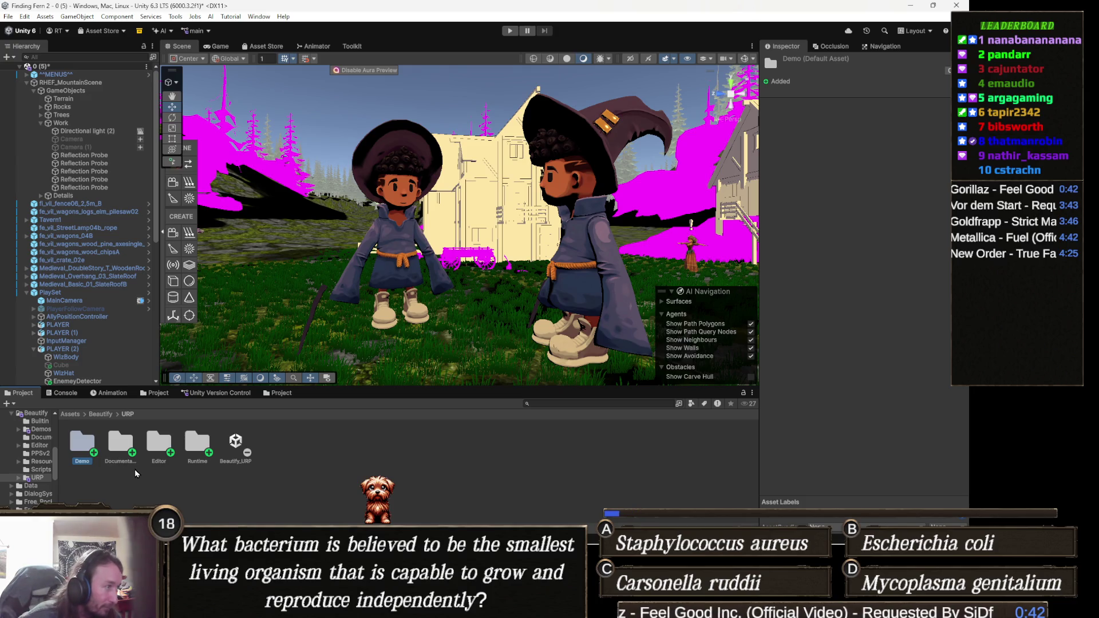
# - Browse the Beautify Demo scenes and open the main demo Scene, saving current scene changes
pyautogui.press('Return')
pyautogui.click(169, 444)
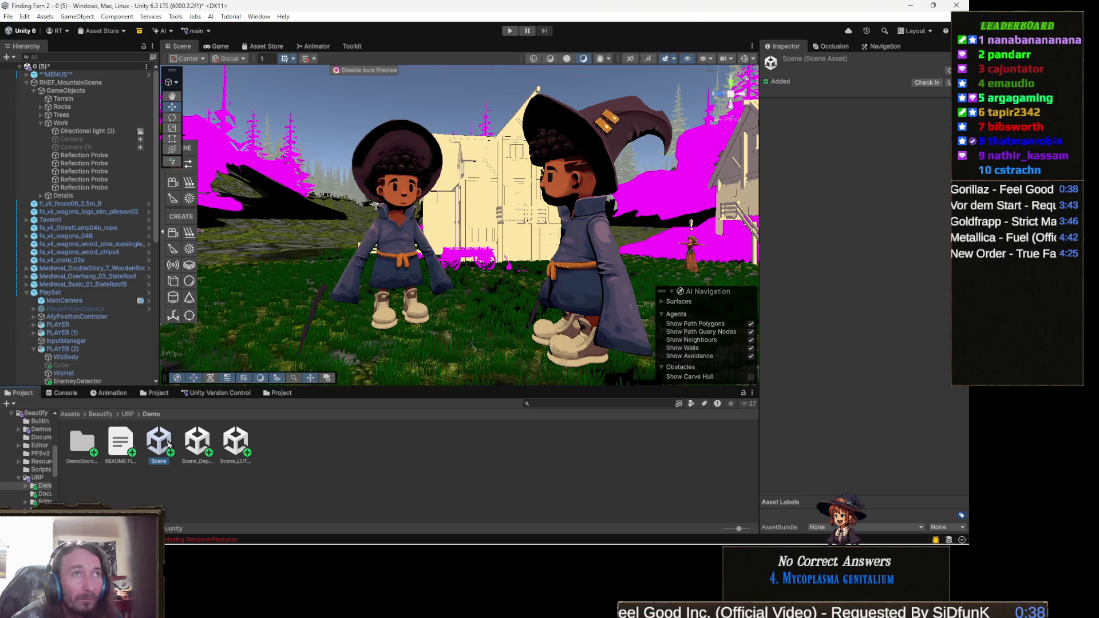
pyautogui.press('Right')
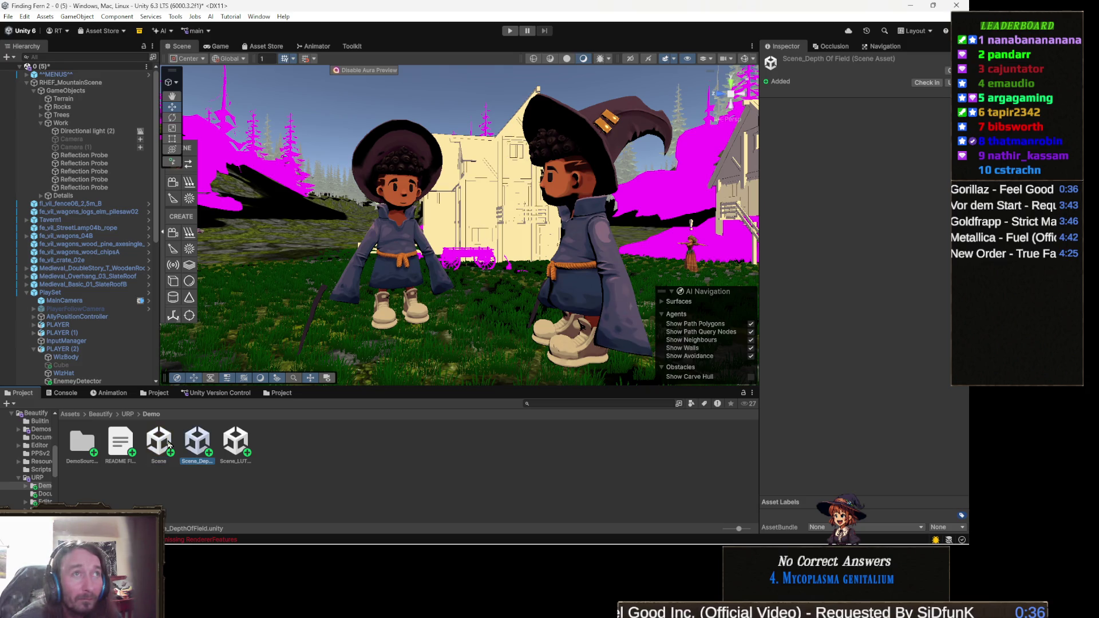
pyautogui.press('Right')
pyautogui.press('Left')
pyautogui.press('Left')
pyautogui.press('Return')
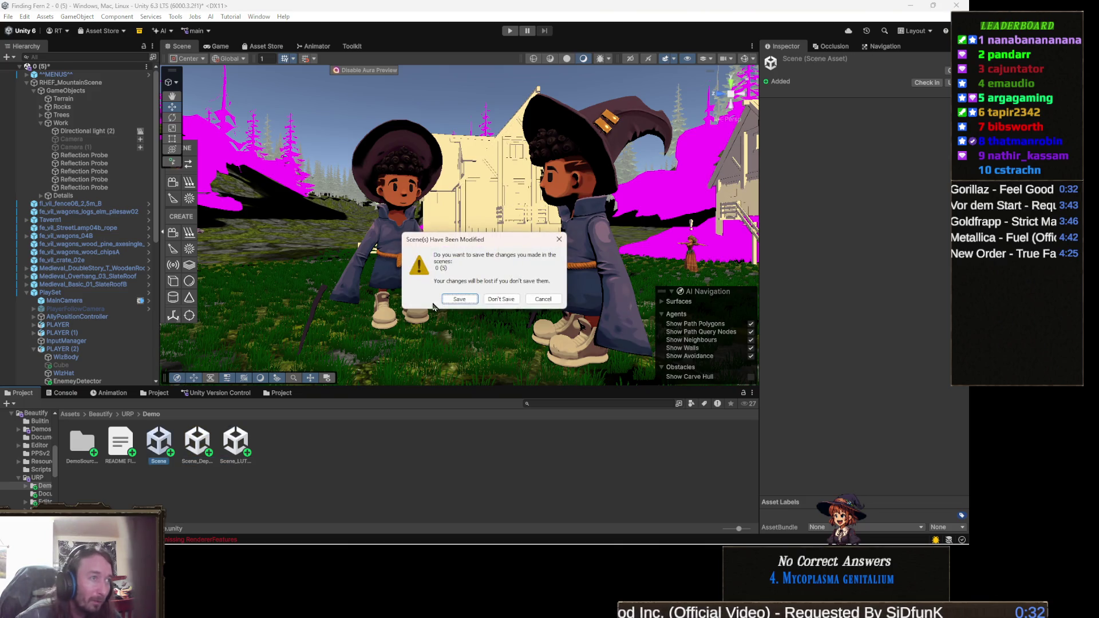
pyautogui.click(460, 299)
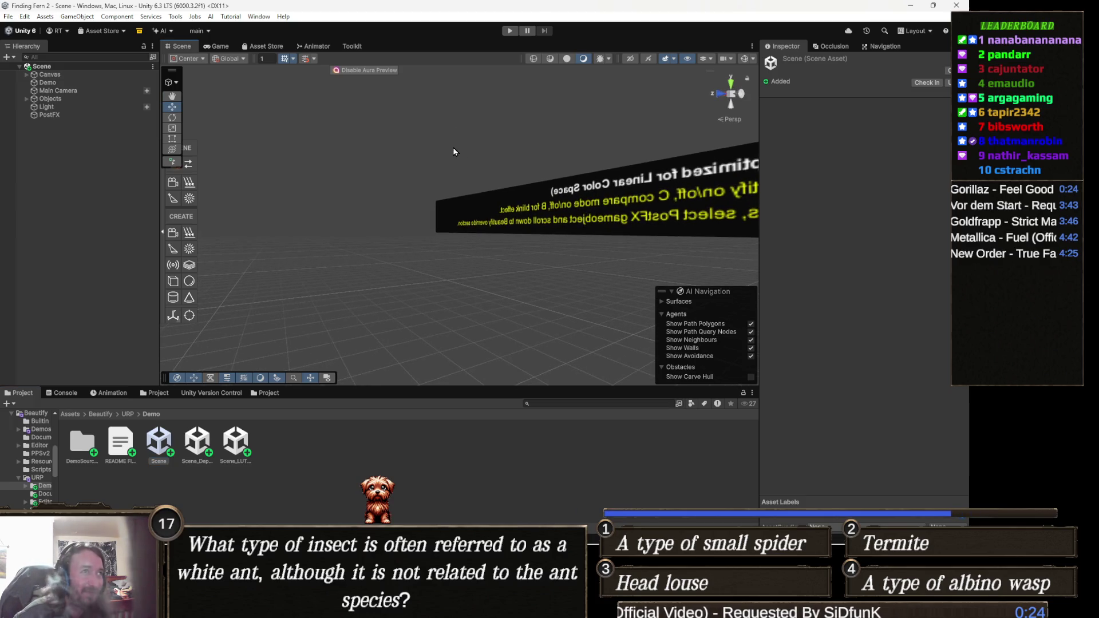
# - Press Play, clear the Console, and open the first CS0619 RenderTargetHandle error in code
pyautogui.click(511, 32)
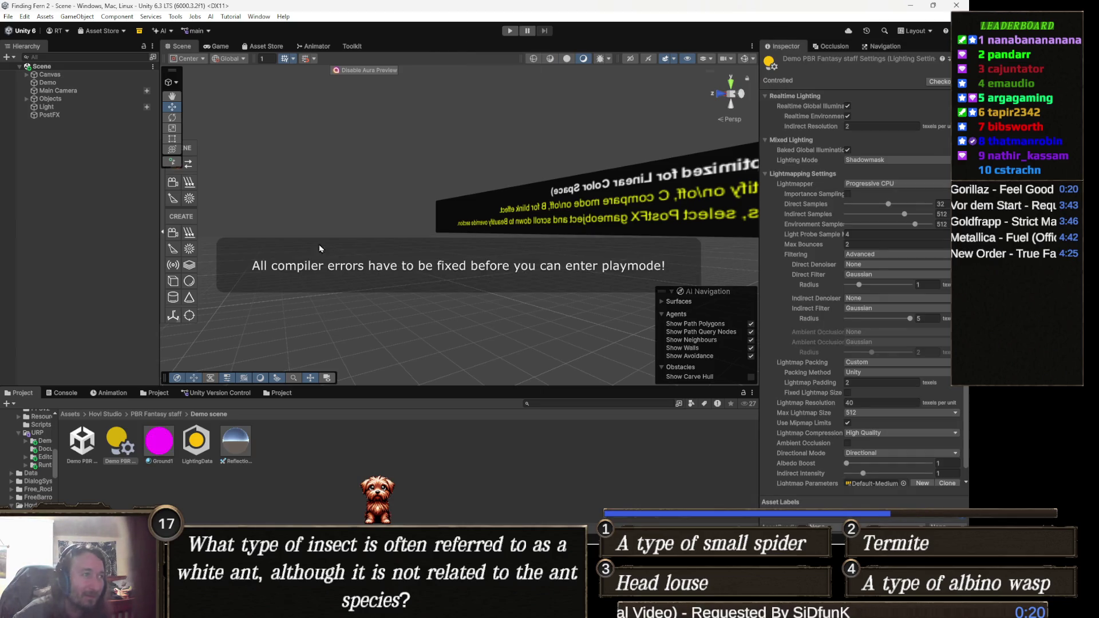
pyautogui.click(64, 394)
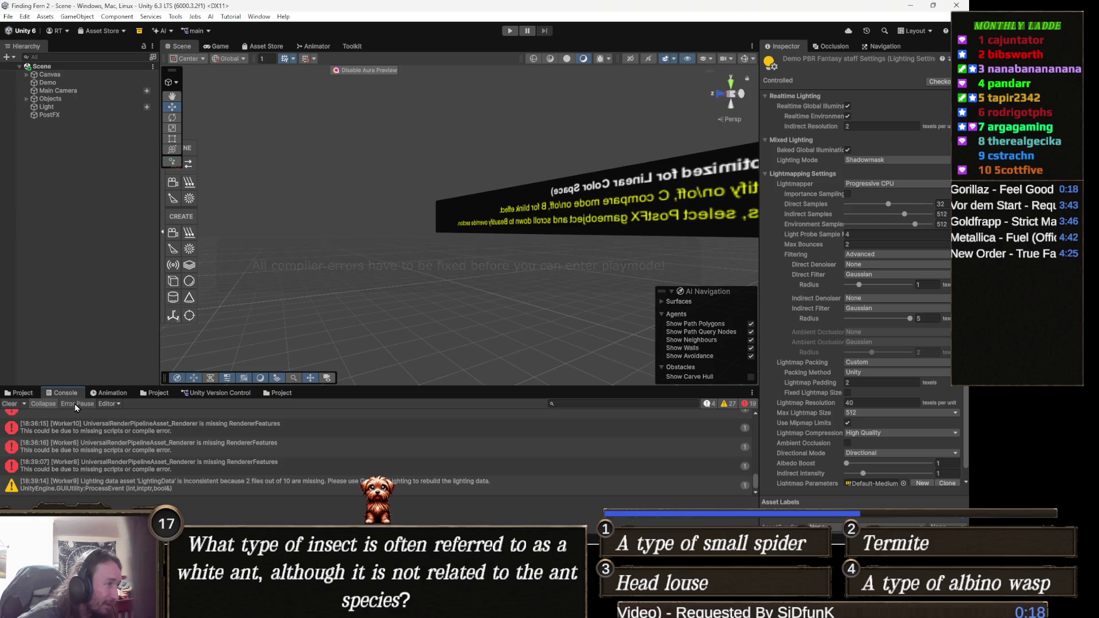
pyautogui.click(9, 403)
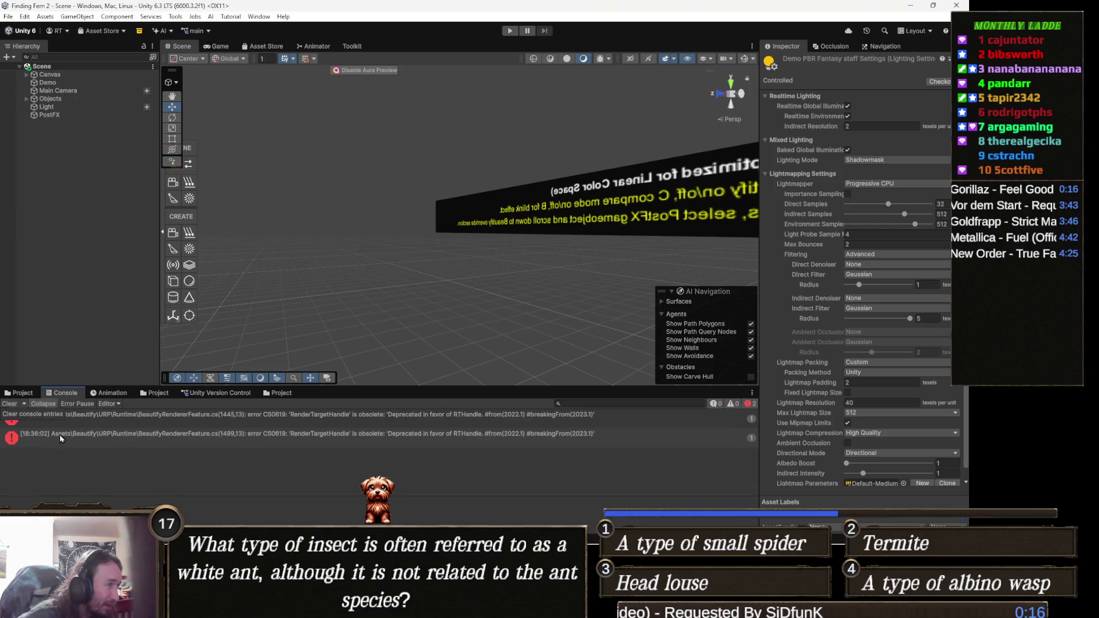
pyautogui.click(335, 424)
pyautogui.doubleClick(337, 426)
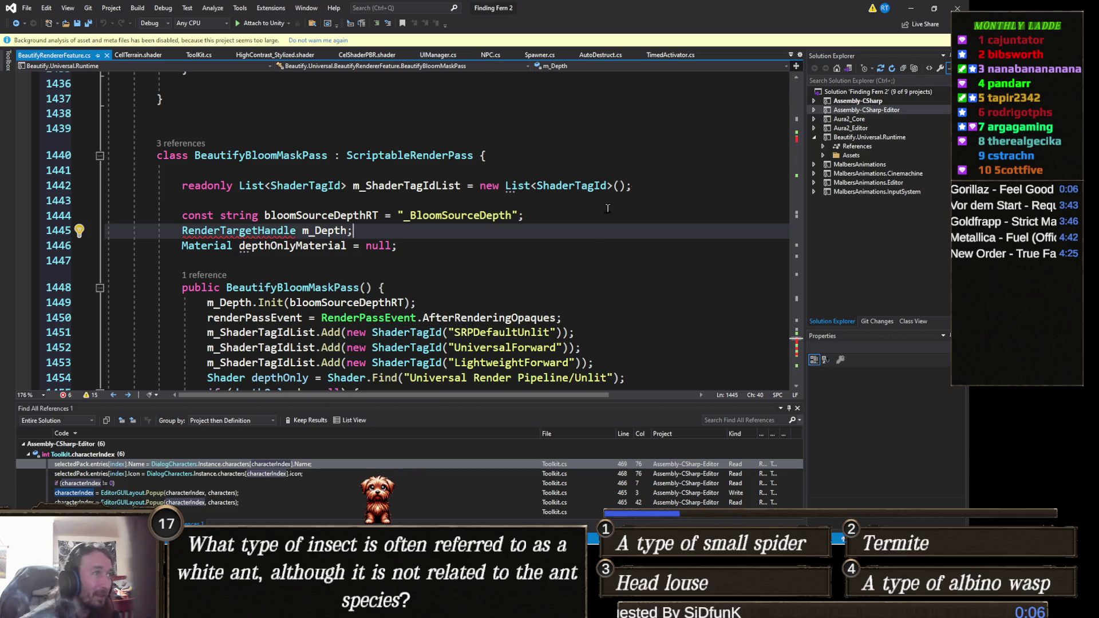
# - Change the line 1445 m_Depth type from RenderTargetHandle to RTHandle and save the script
pyautogui.click(911, 8)
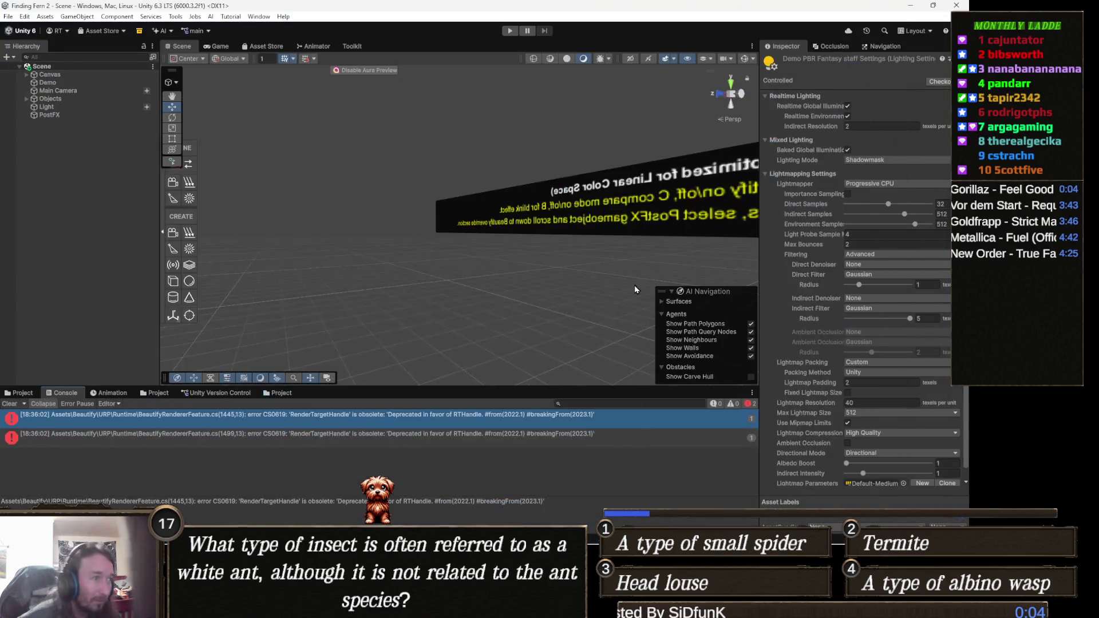
pyautogui.click(442, 435)
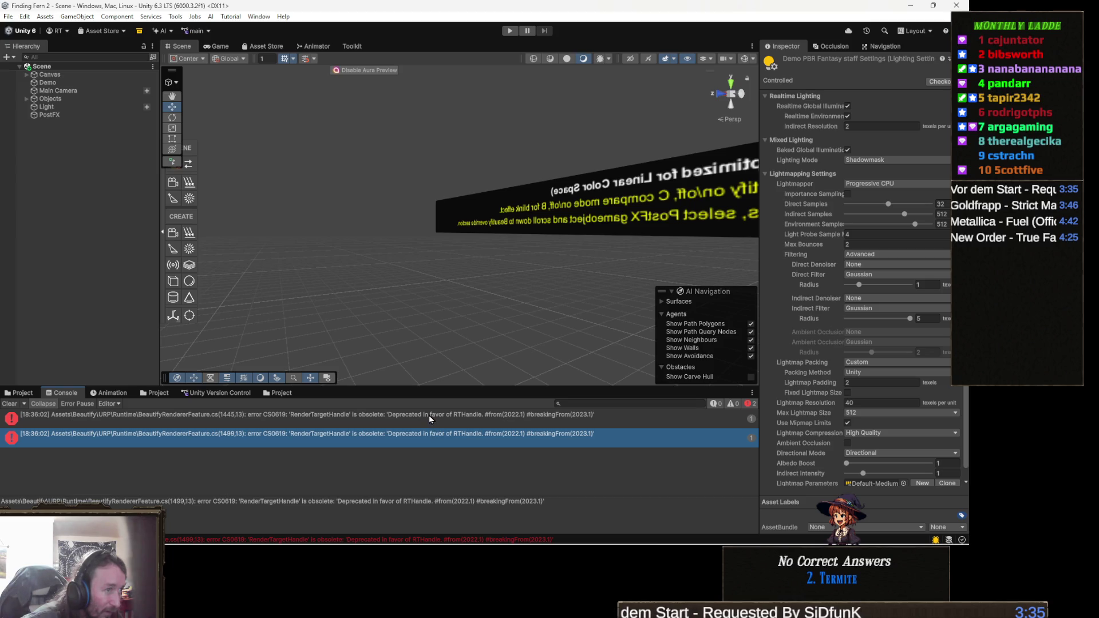
pyautogui.doubleClick(428, 415)
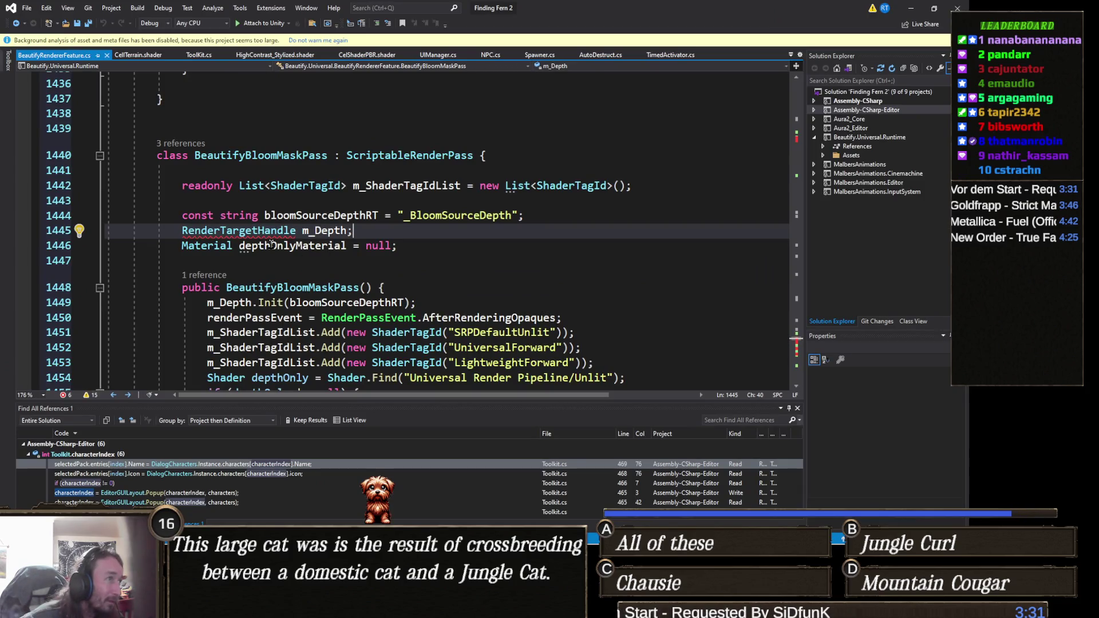
pyautogui.doubleClick(265, 230)
pyautogui.write('RYTH')
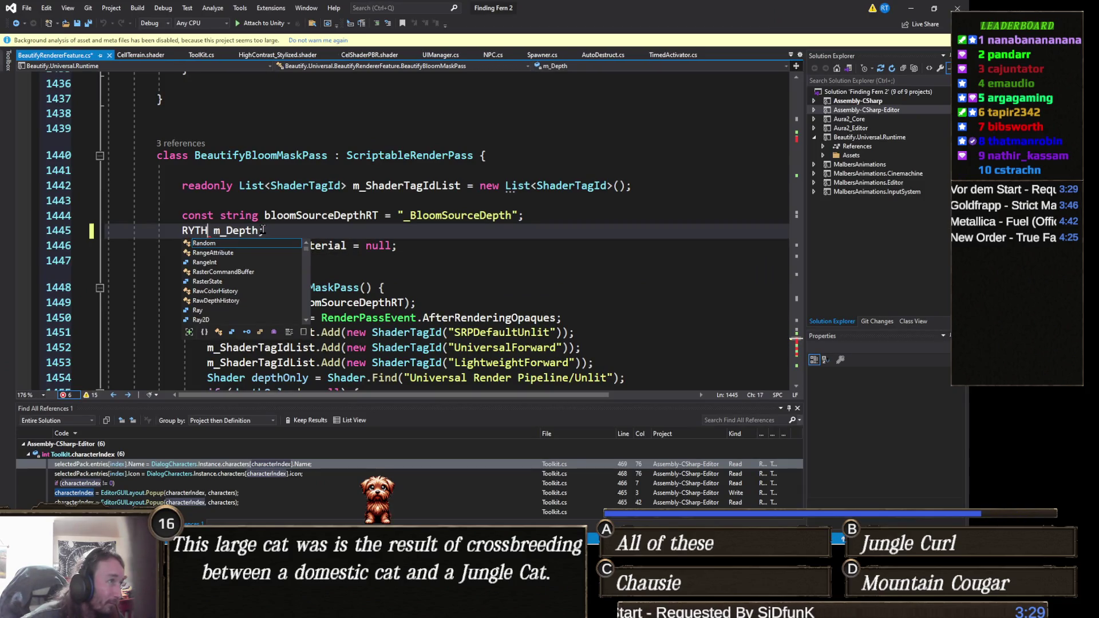
pyautogui.press('BackSpace')
pyautogui.press('BackSpace')
pyautogui.press('BackSpace')
pyautogui.write('TH')
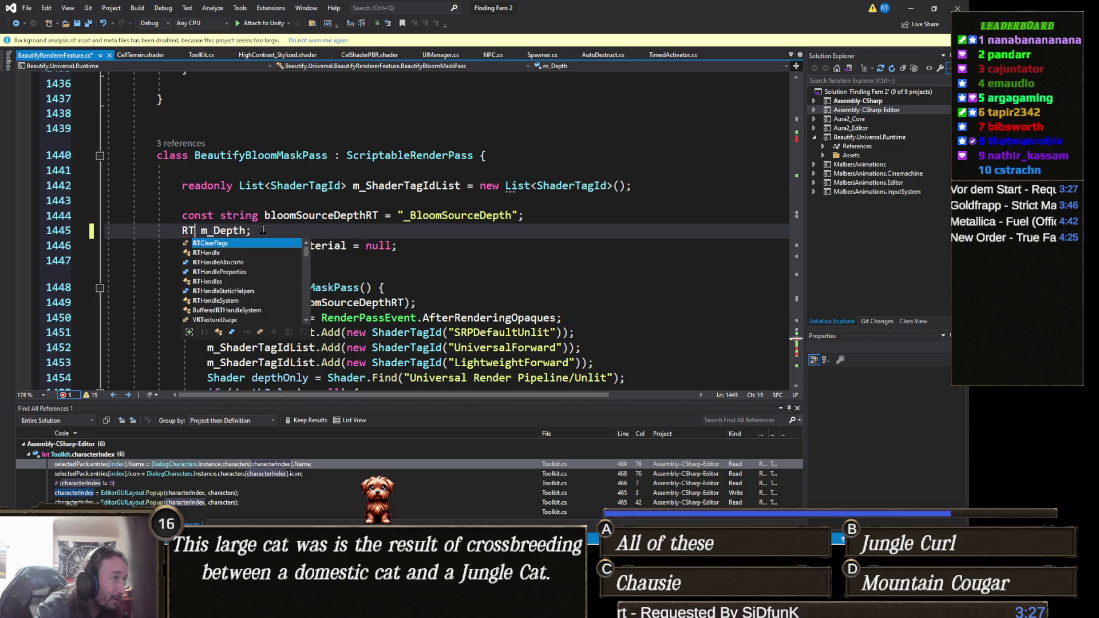
pyautogui.press('Tab')
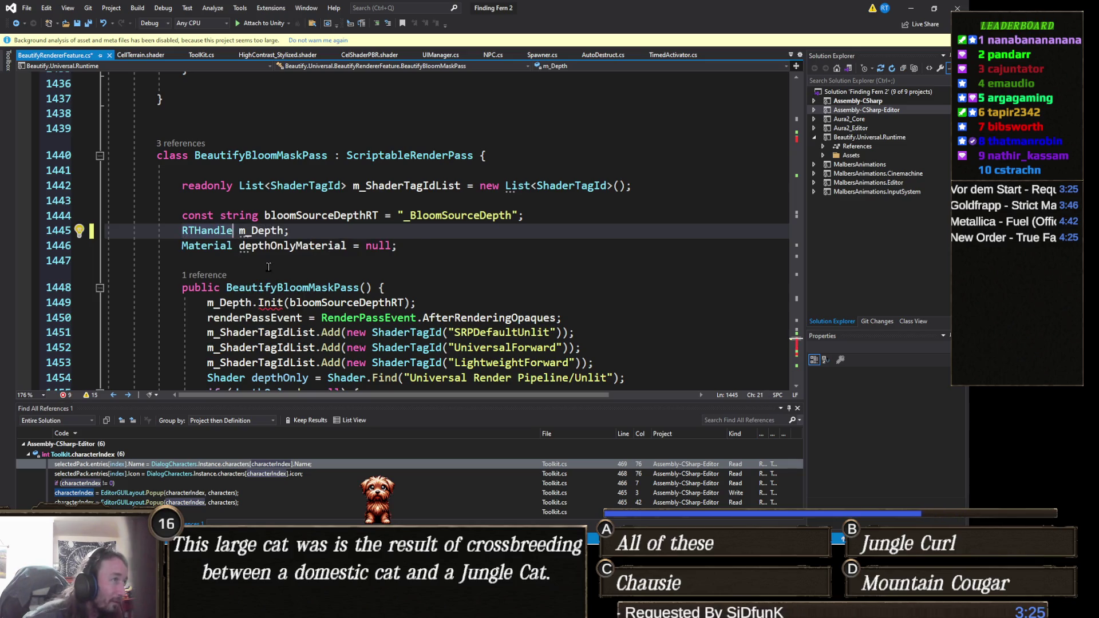
pyautogui.click(269, 267)
pyautogui.hotkey('ctrl', 's')
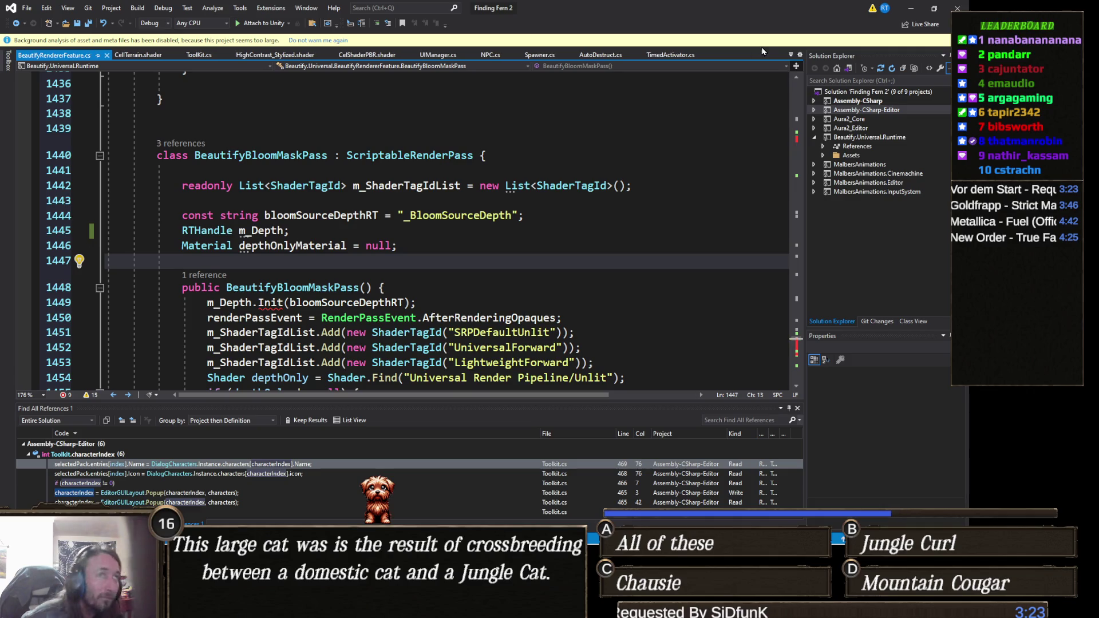
# - Change the line 1499 m_Depth declaration to RTHandle as well and save again
pyautogui.click(911, 8)
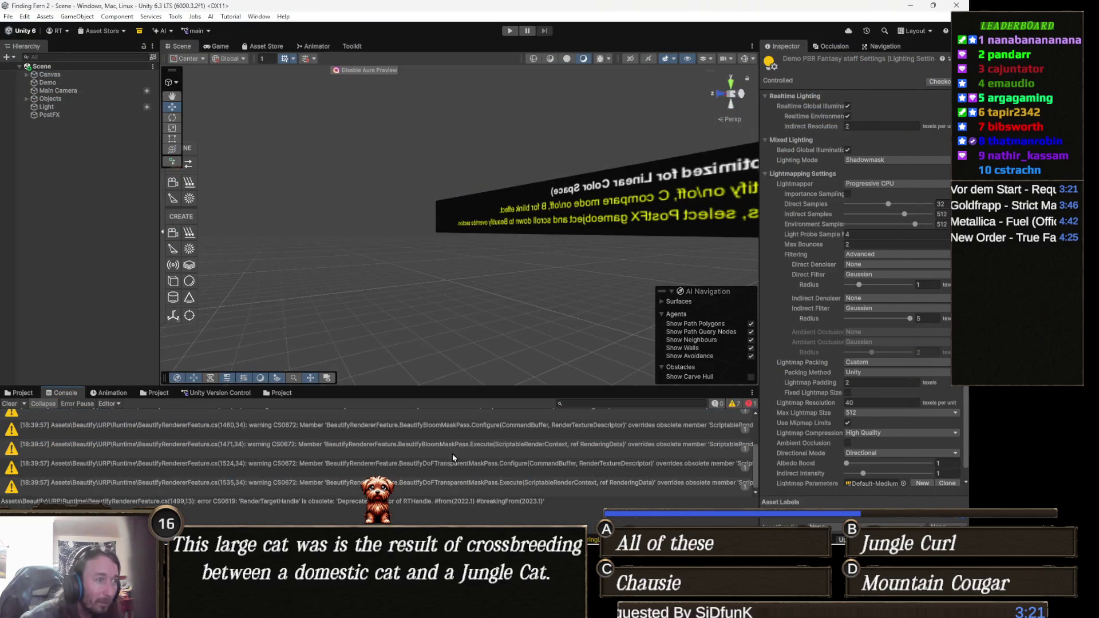
pyautogui.click(10, 404)
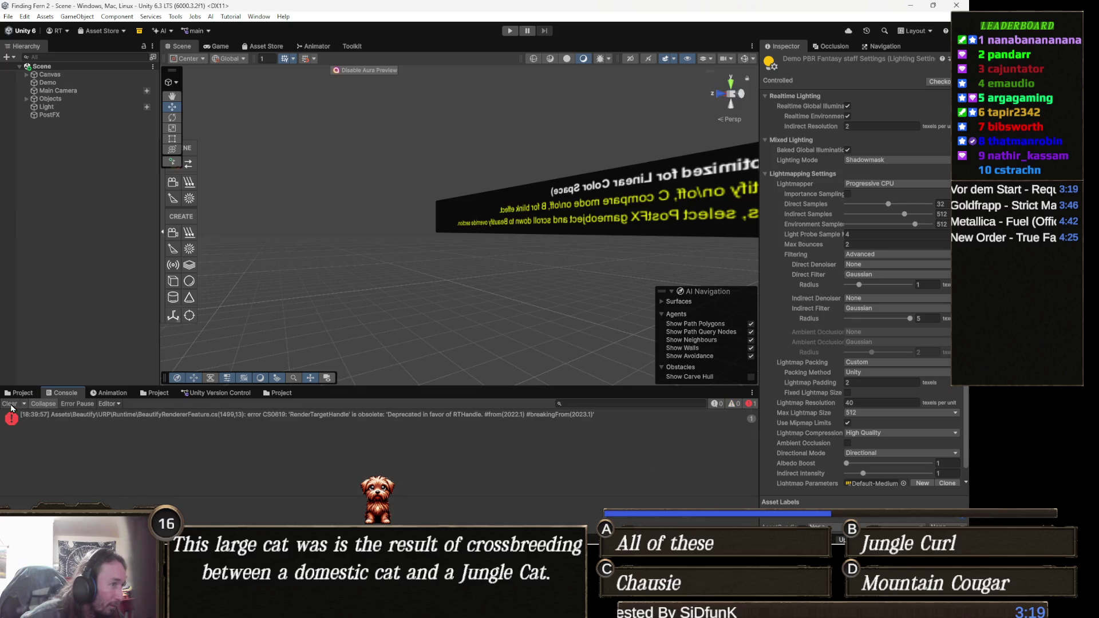
pyautogui.doubleClick(325, 415)
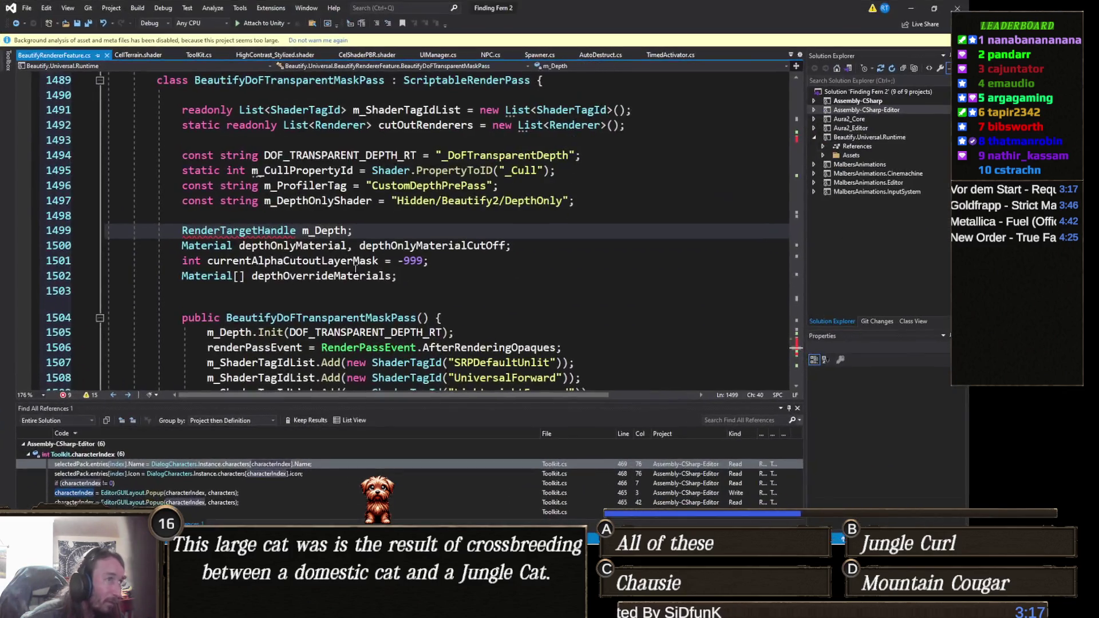
pyautogui.doubleClick(274, 233)
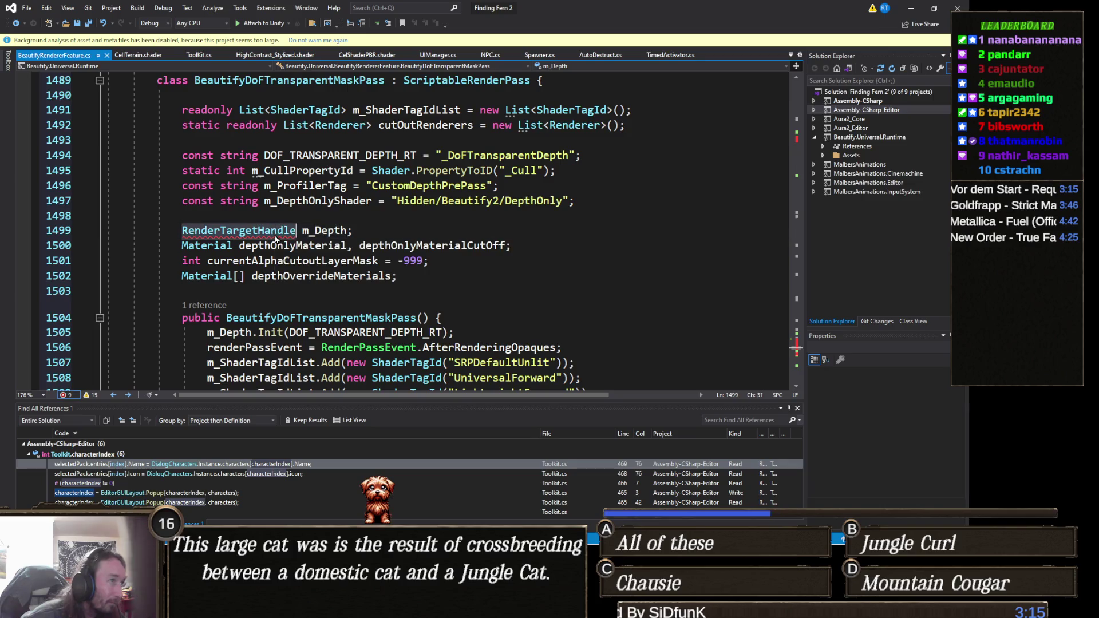
pyautogui.write('RTHG')
pyautogui.press('BackSpace')
pyautogui.press('Tab')
pyautogui.hotkey('ctrl', 's')
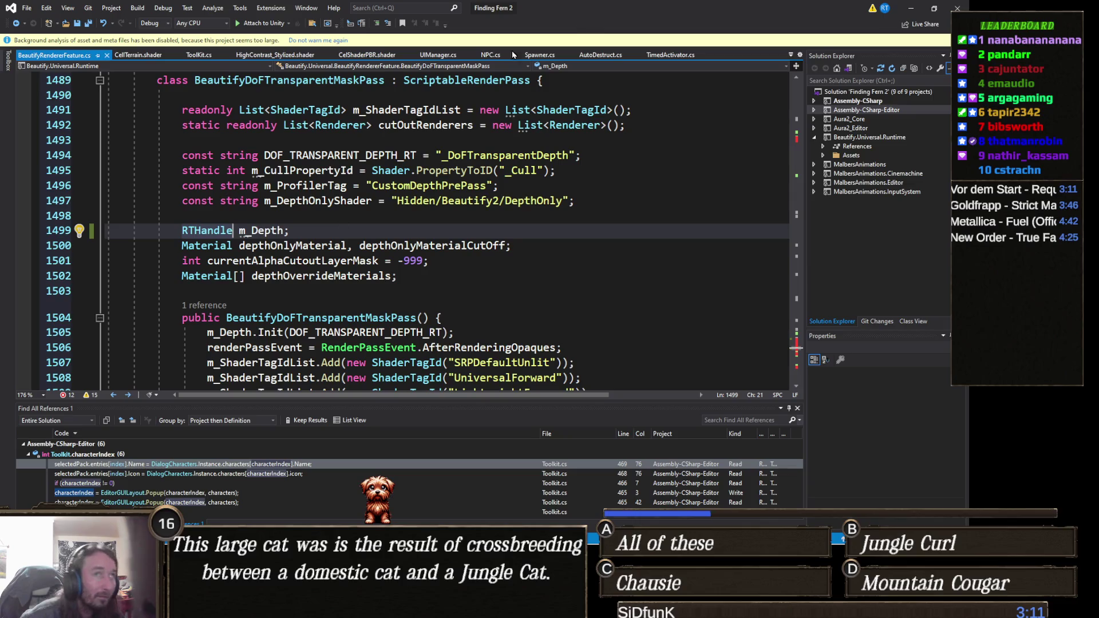
pyautogui.click(911, 8)
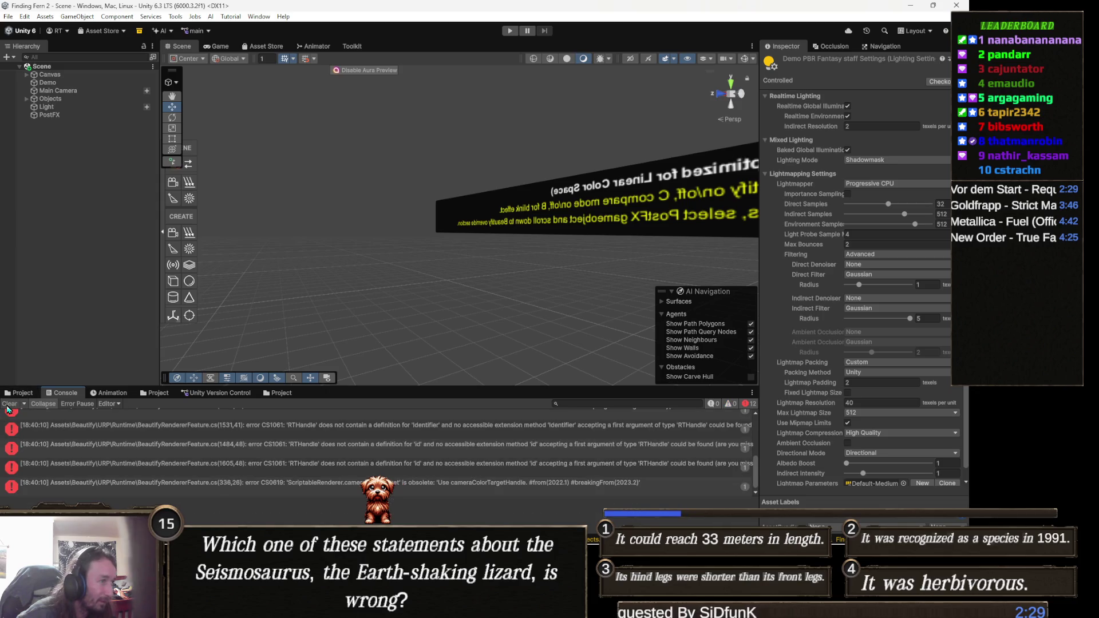
# - Open the line 1449 'Init' CS1061 error of BeautifyRendererFeature.cs from the Console
pyautogui.scroll(1, 491, 437)
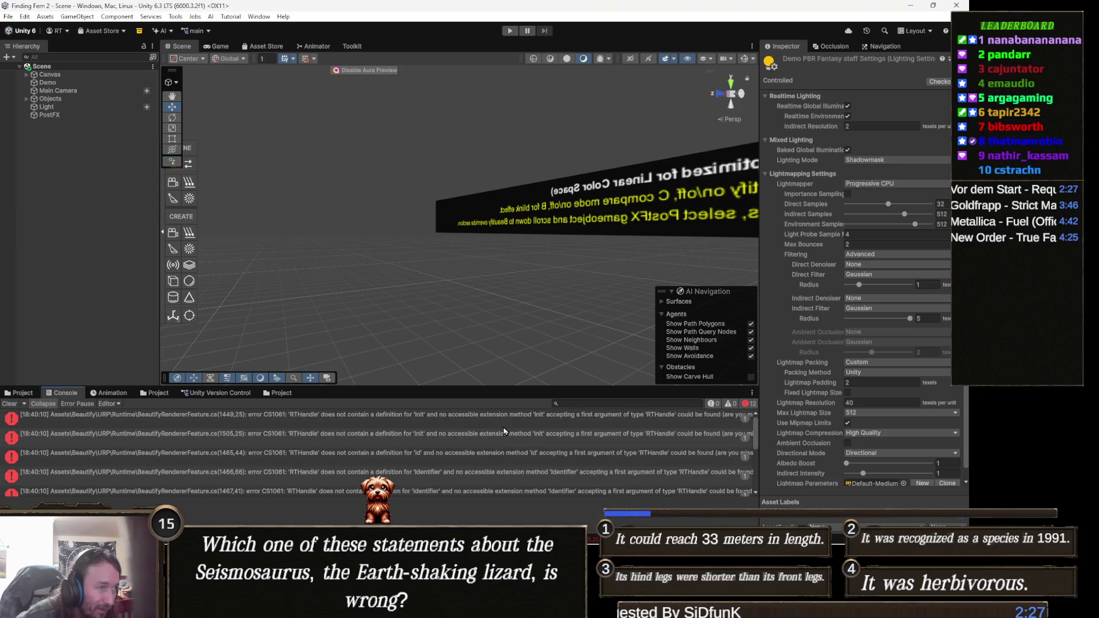
pyautogui.doubleClick(507, 417)
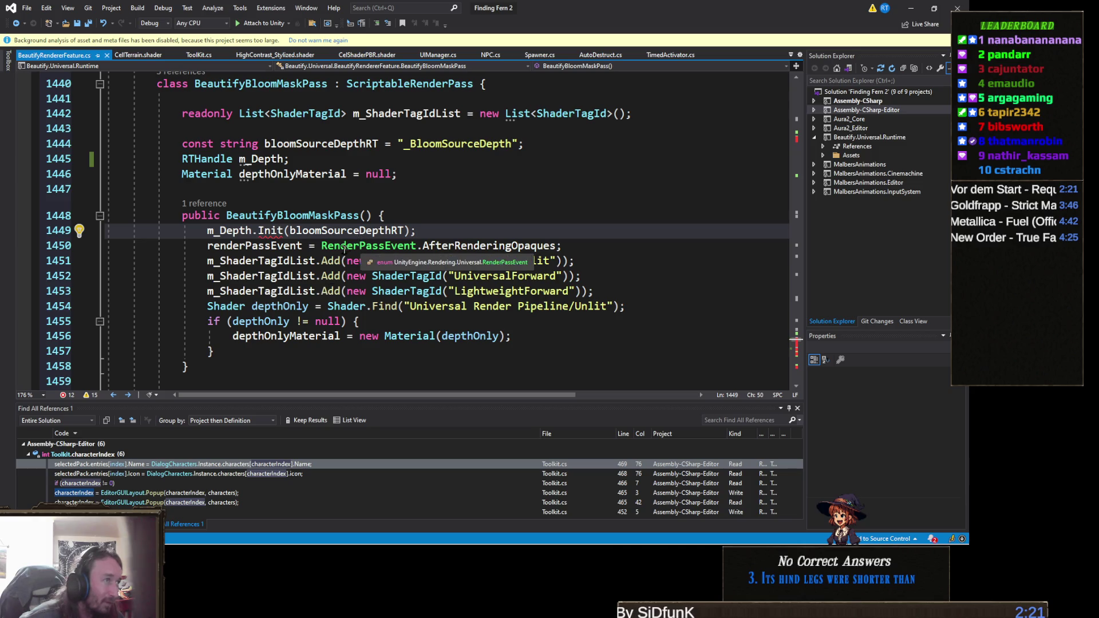
pyautogui.hotkey('alt', 'Tab')
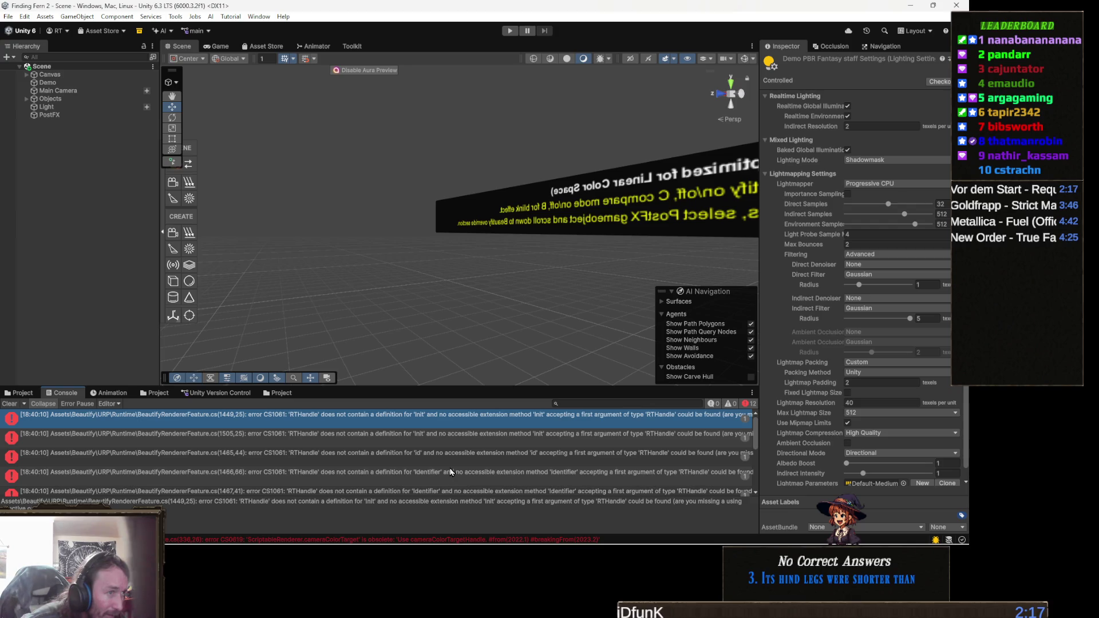
pyautogui.hotkey('alt', 'Tab')
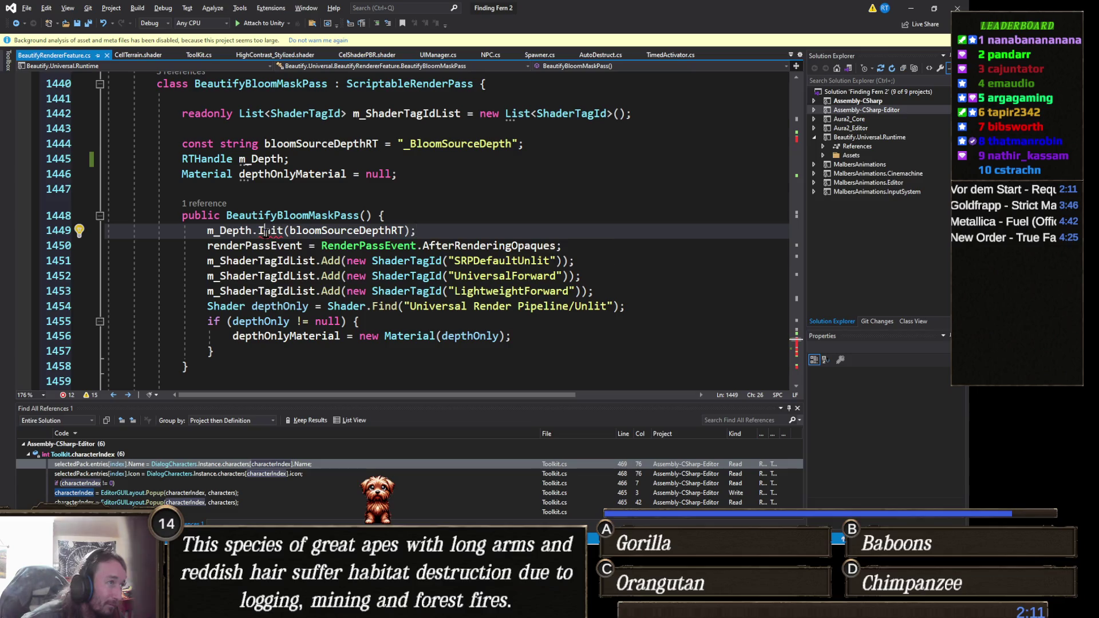
pyautogui.press('Right')
pyautogui.press('Right')
pyautogui.press('Right')
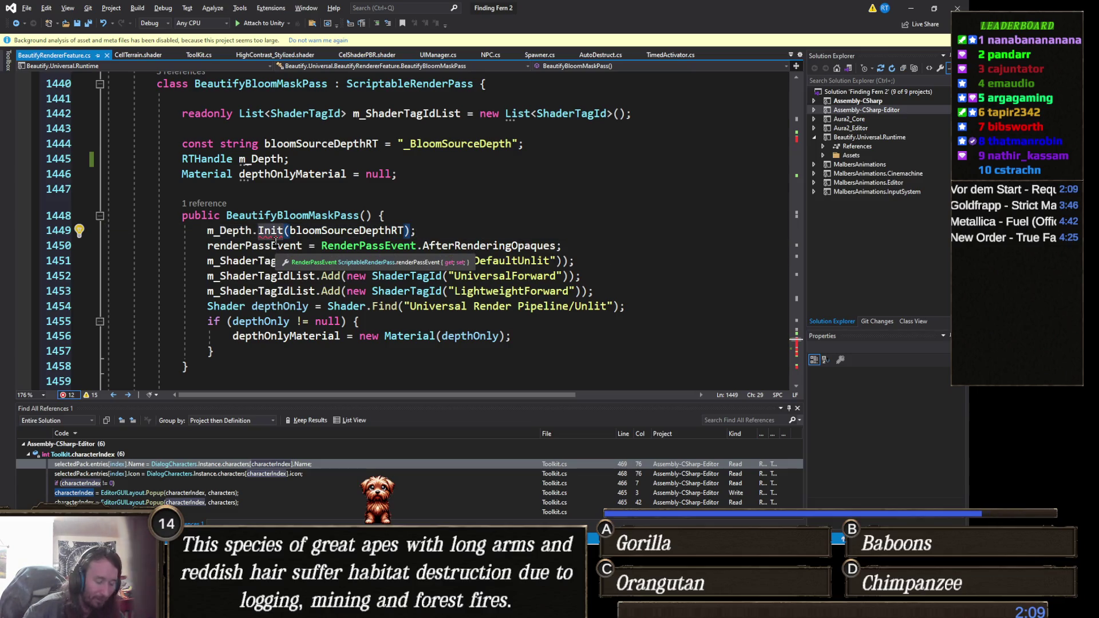
pyautogui.press('BackSpace')
pyautogui.press('BackSpace')
pyautogui.press('BackSpace')
pyautogui.write('init')
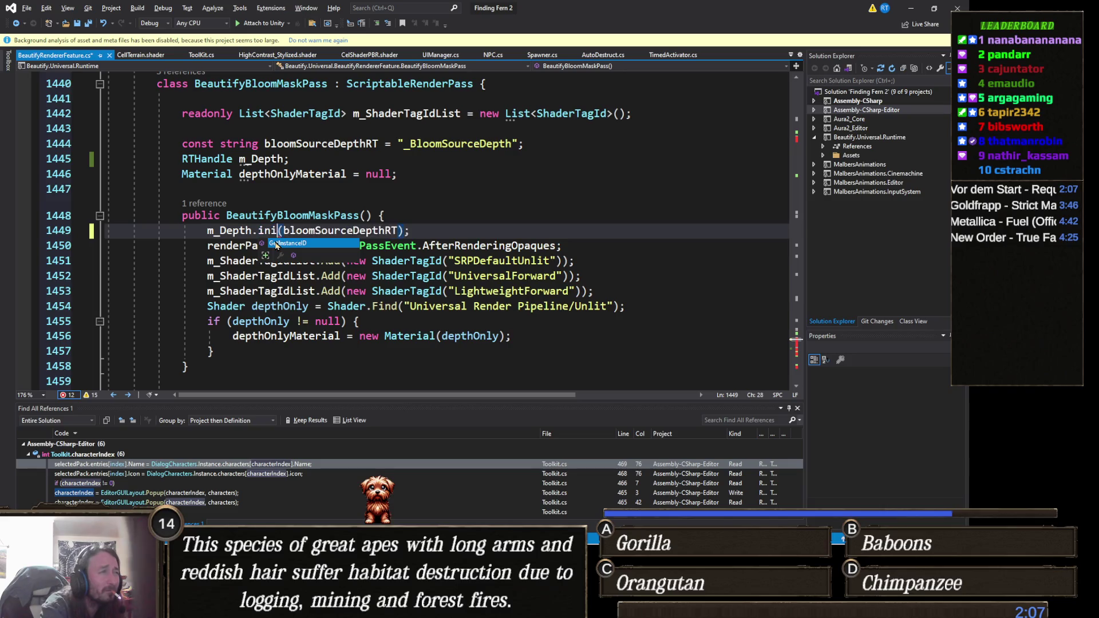
pyautogui.hotkey('ctrl', 'z')
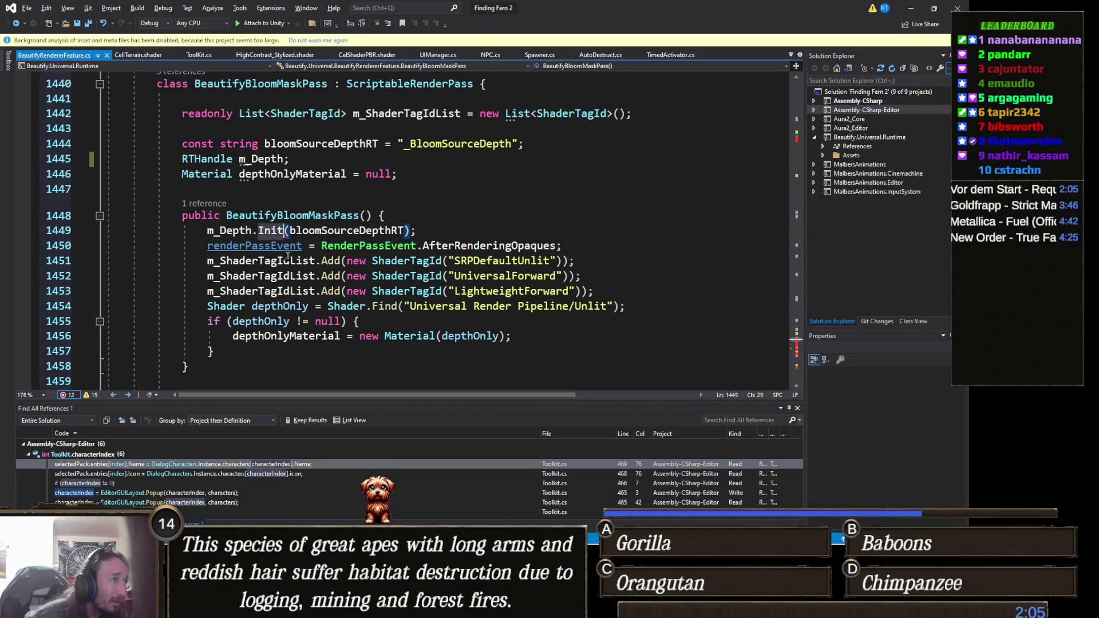
pyautogui.click(249, 231)
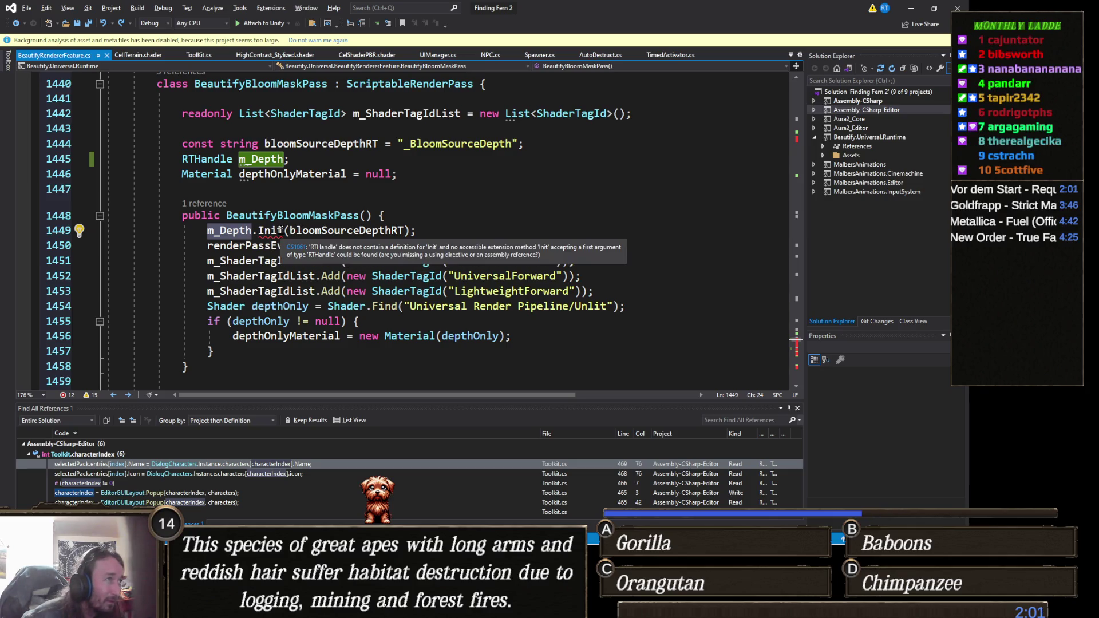
pyautogui.click(223, 163)
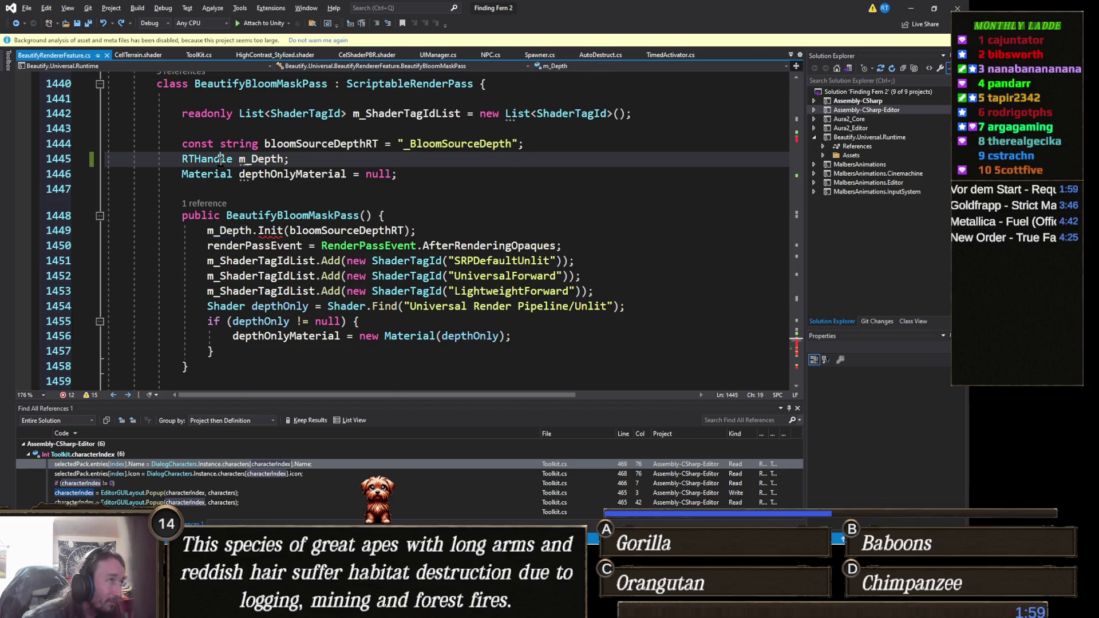
pyautogui.rightClick(222, 163)
pyautogui.click(301, 229)
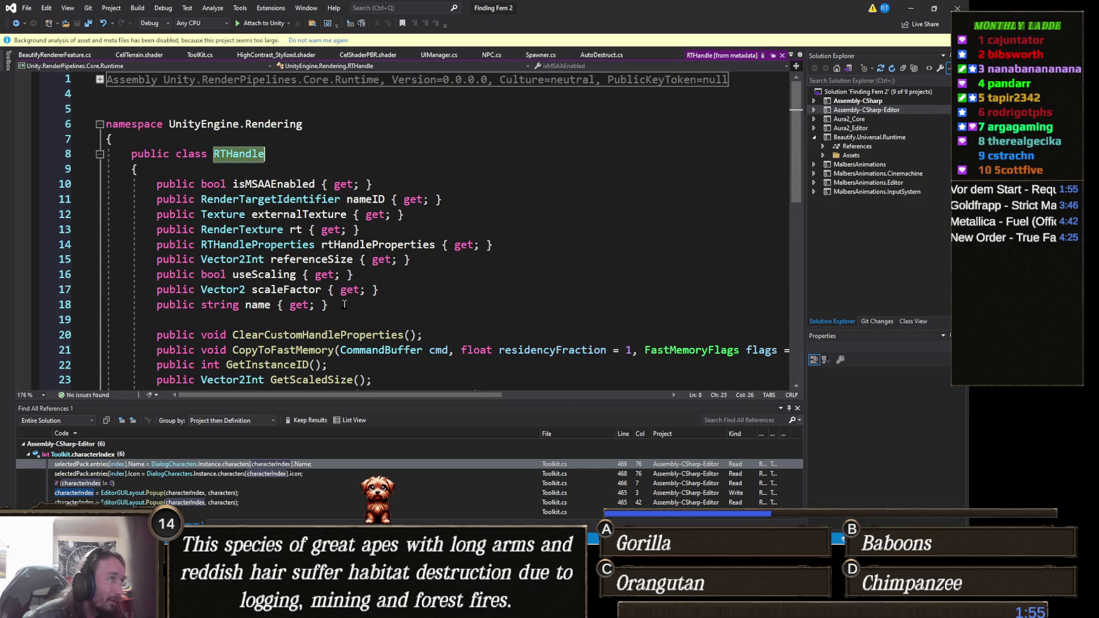
# - Scroll through RTHandle's members in its definition, then minimize Visual Studio back to Unity's console
pyautogui.scroll(-1, 344, 304)
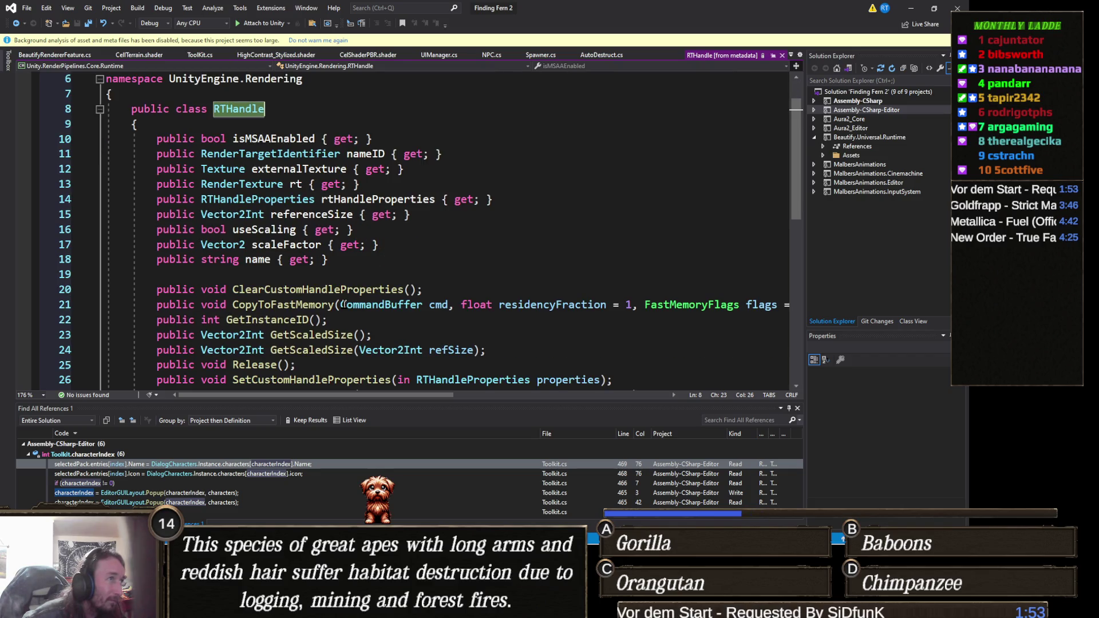
pyautogui.scroll(-1, 344, 304)
pyautogui.scroll(-2, 344, 304)
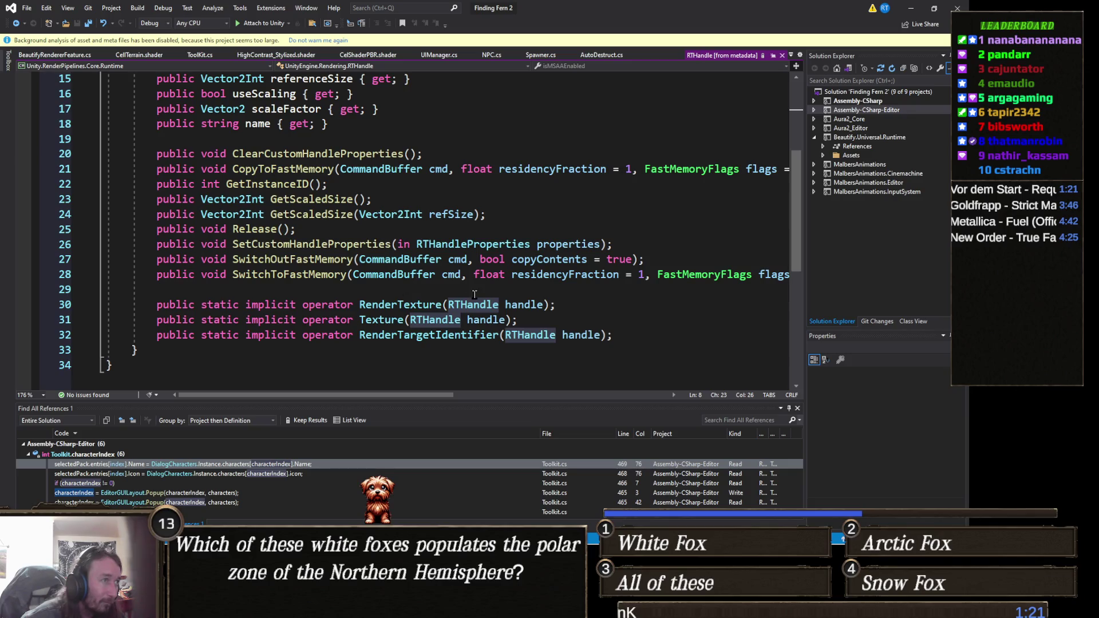
pyautogui.hotkey('alt', 'Tab')
pyautogui.hotkey('alt', 'Tab')
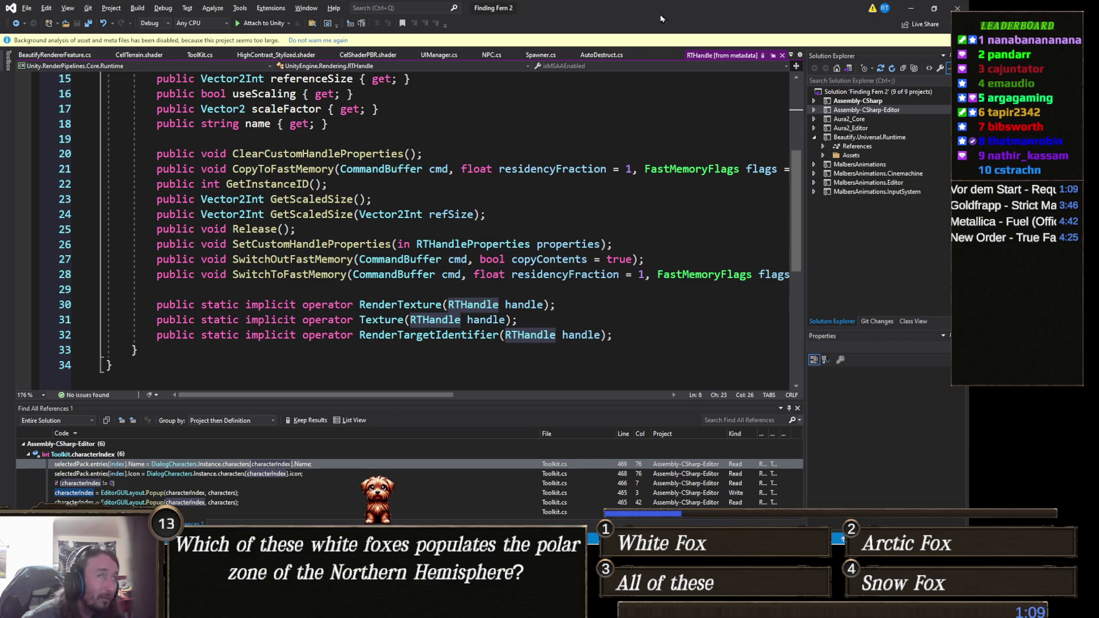
pyautogui.click(914, 10)
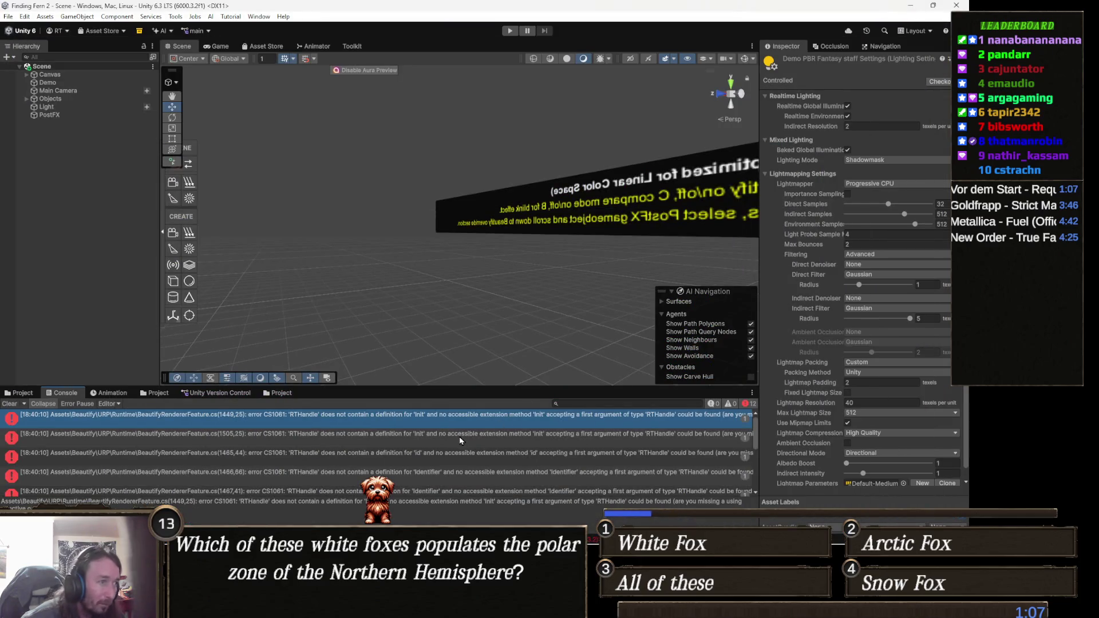
# - Jump to the RTHandle 'Init' error at line 1449 of BeautifyRendererFeature.cs in Visual Studio
pyautogui.doubleClick(465, 421)
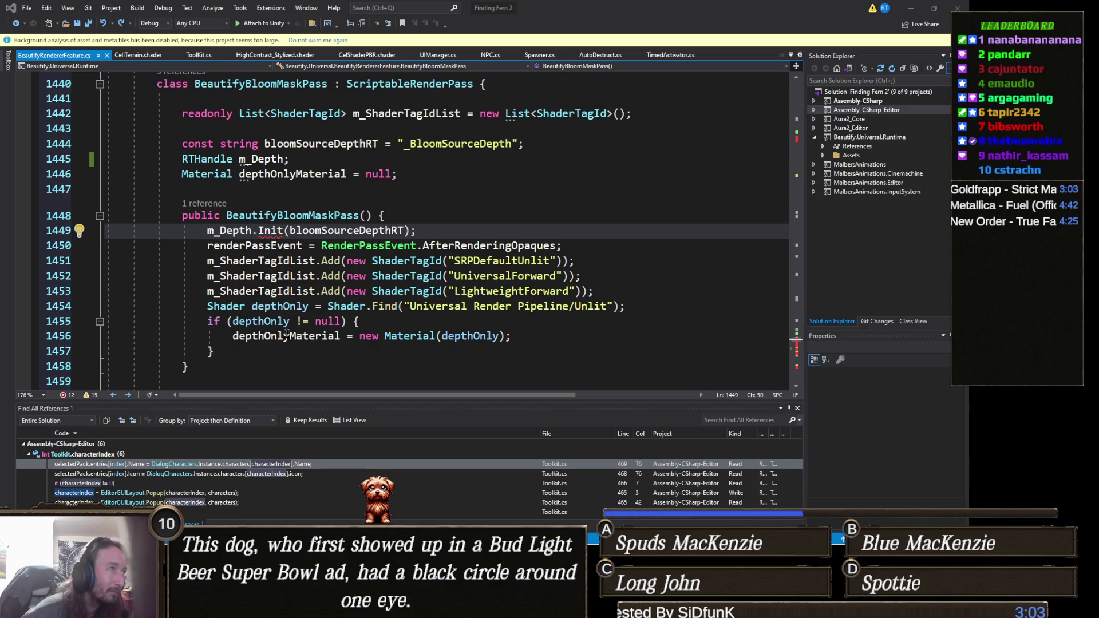
pyautogui.scroll(-4, 286, 336)
pyautogui.scroll(4, 277, 311)
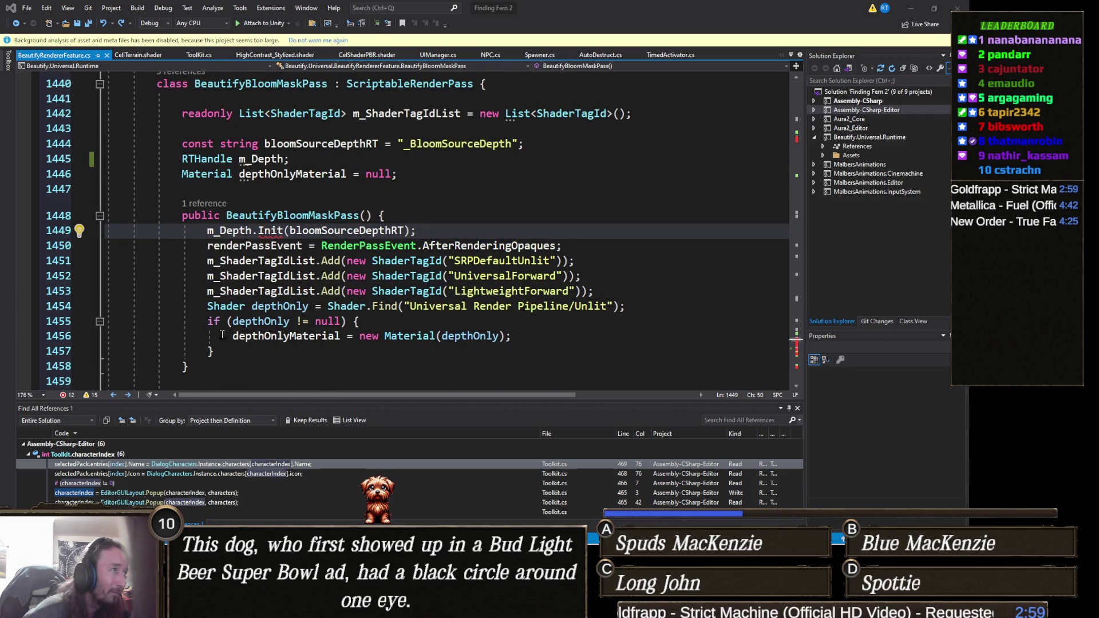
pyautogui.click(201, 366)
pyautogui.moveTo(200, 367)
pyautogui.mouseDown()
pyautogui.moveTo(601, 306)
pyautogui.moveTo(91, 210)
pyautogui.moveTo(100, 160)
pyautogui.mouseUp()
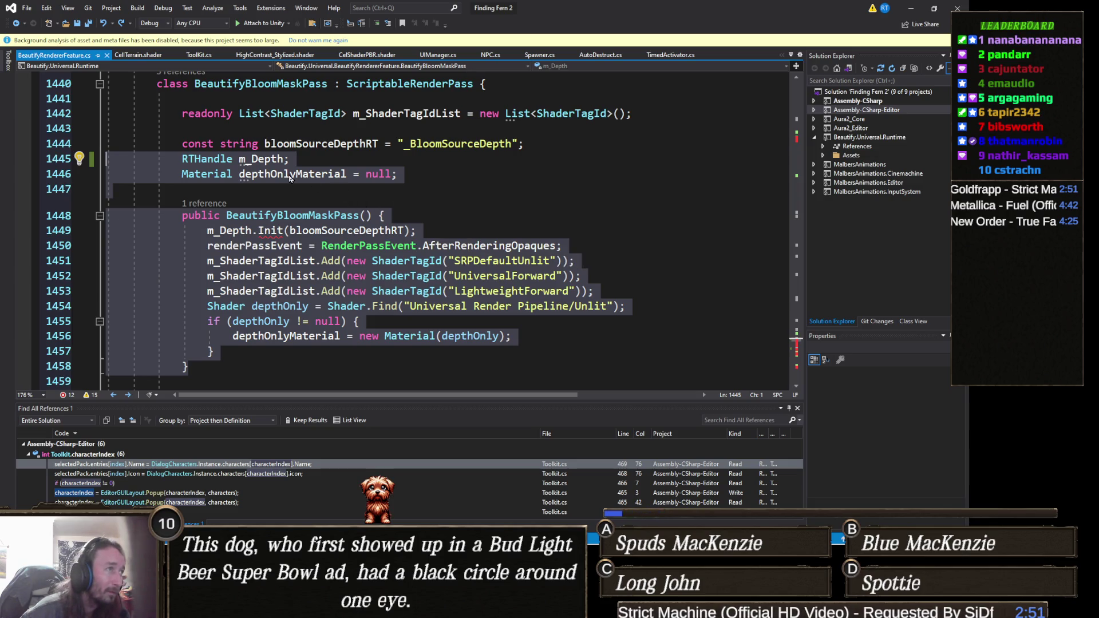
pyautogui.keyDown('shift'); pyautogui.click(94, 146); pyautogui.keyUp('shift')
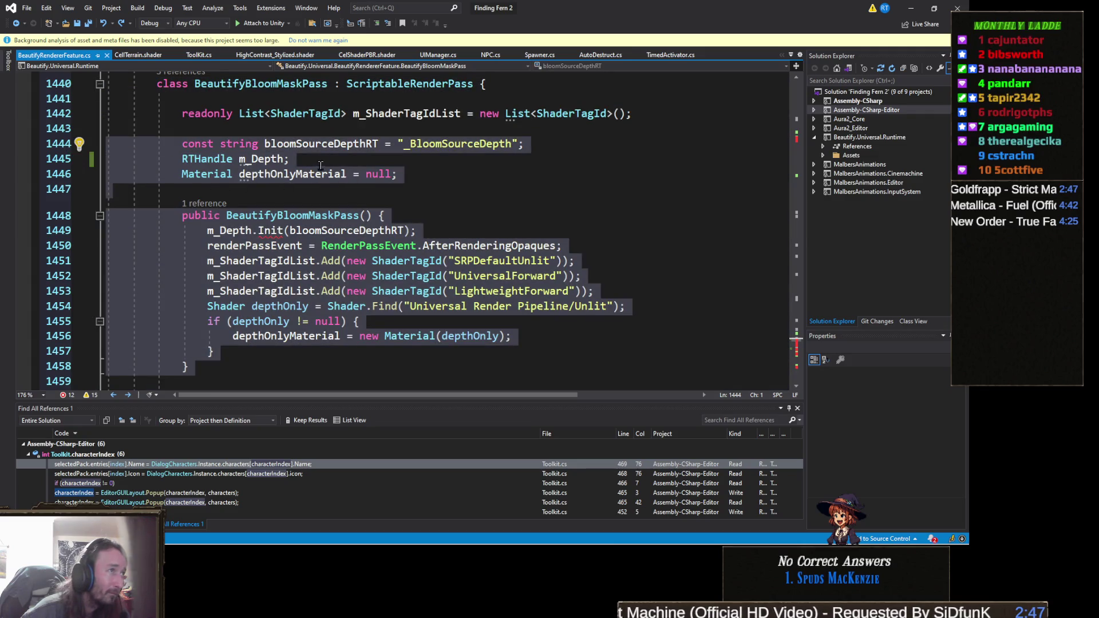
pyautogui.click(304, 156)
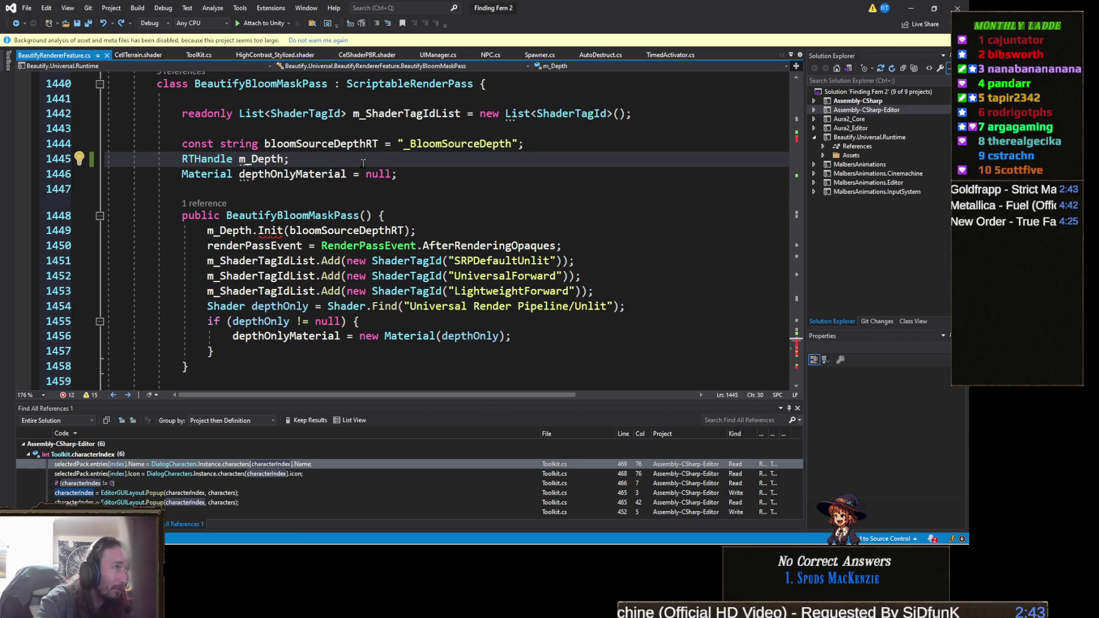
pyautogui.press('BackSpace')
pyautogui.write('= n')
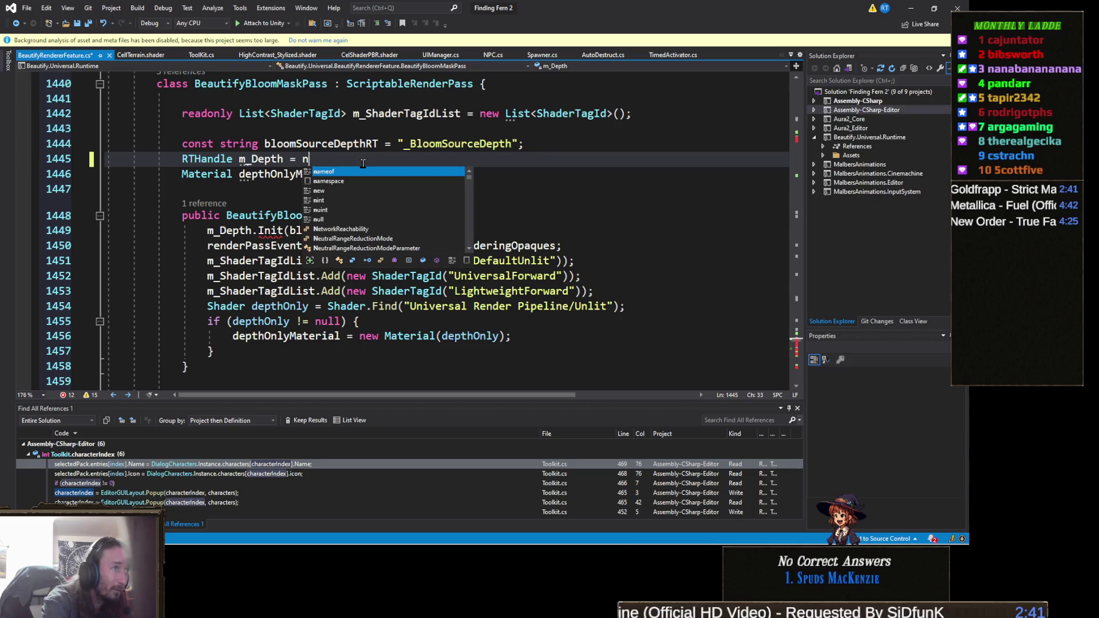
pyautogui.write('ew')
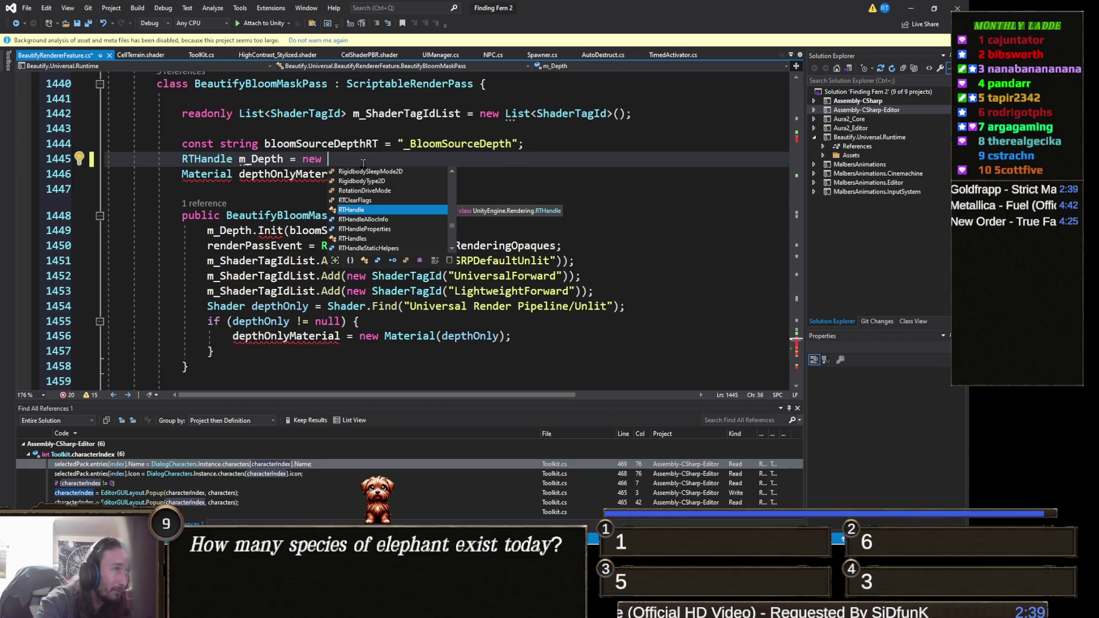
pyautogui.press('Tab')
pyautogui.write('(')
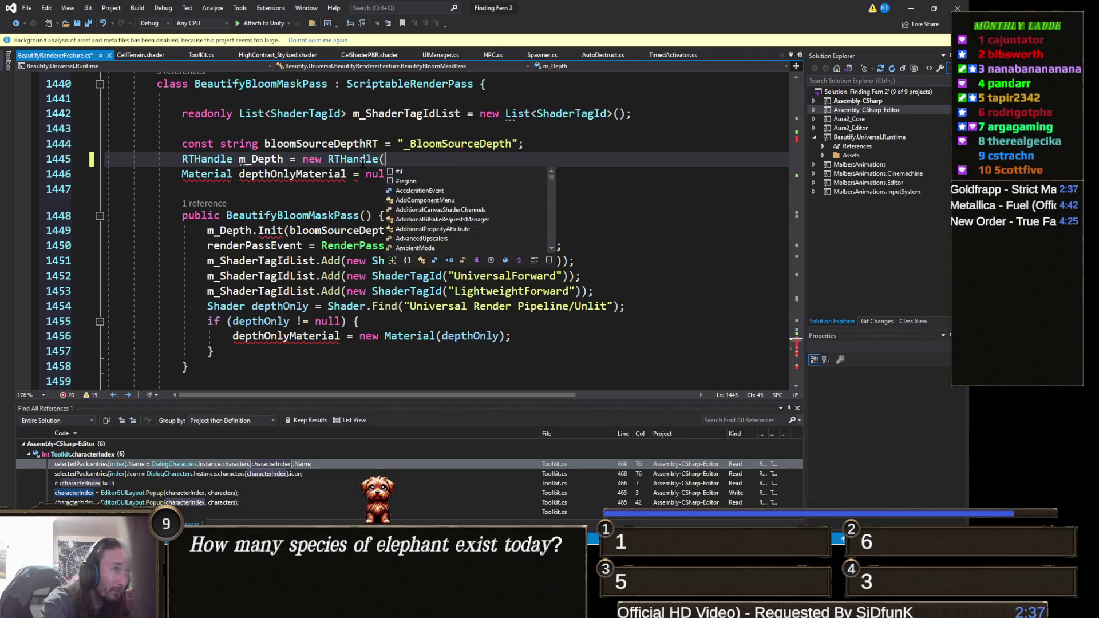
pyautogui.write('){ ')
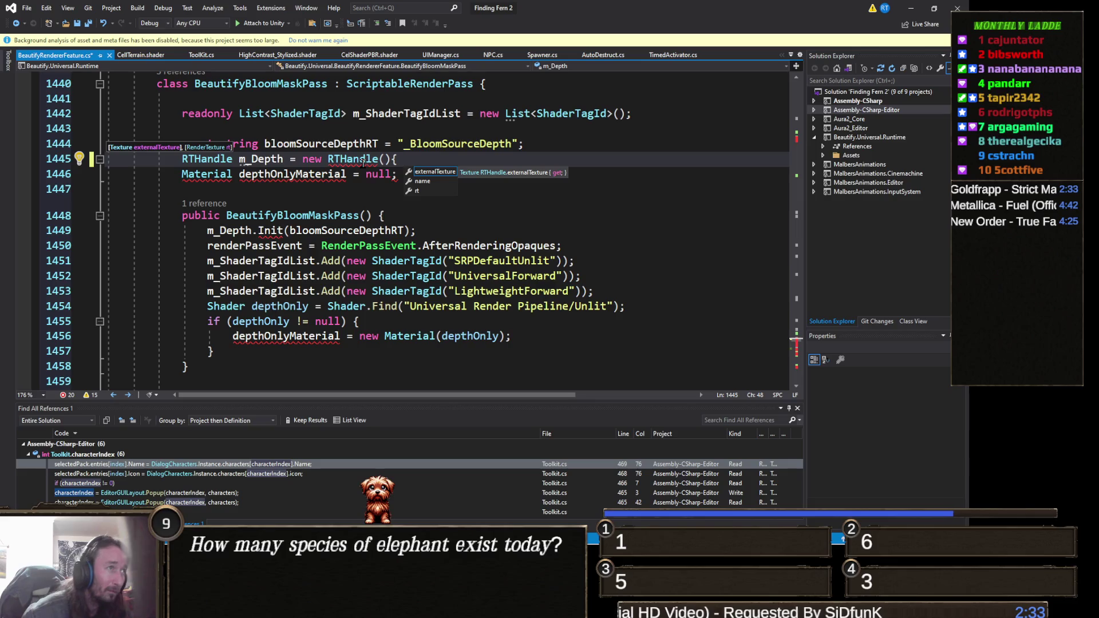
pyautogui.write('name = bl')
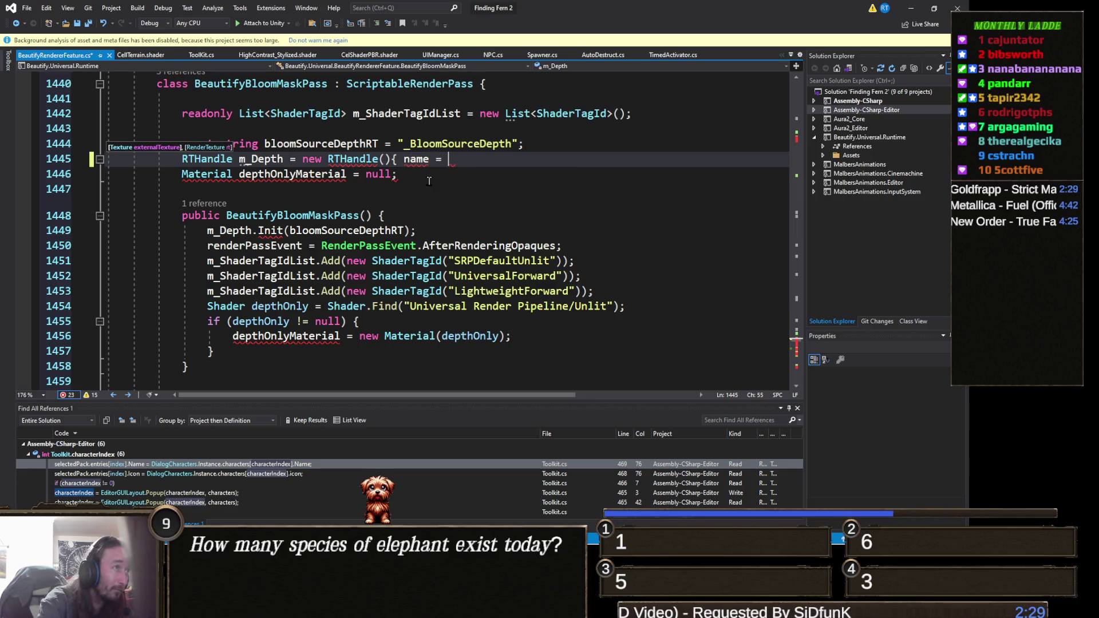
pyautogui.write('oomsource')
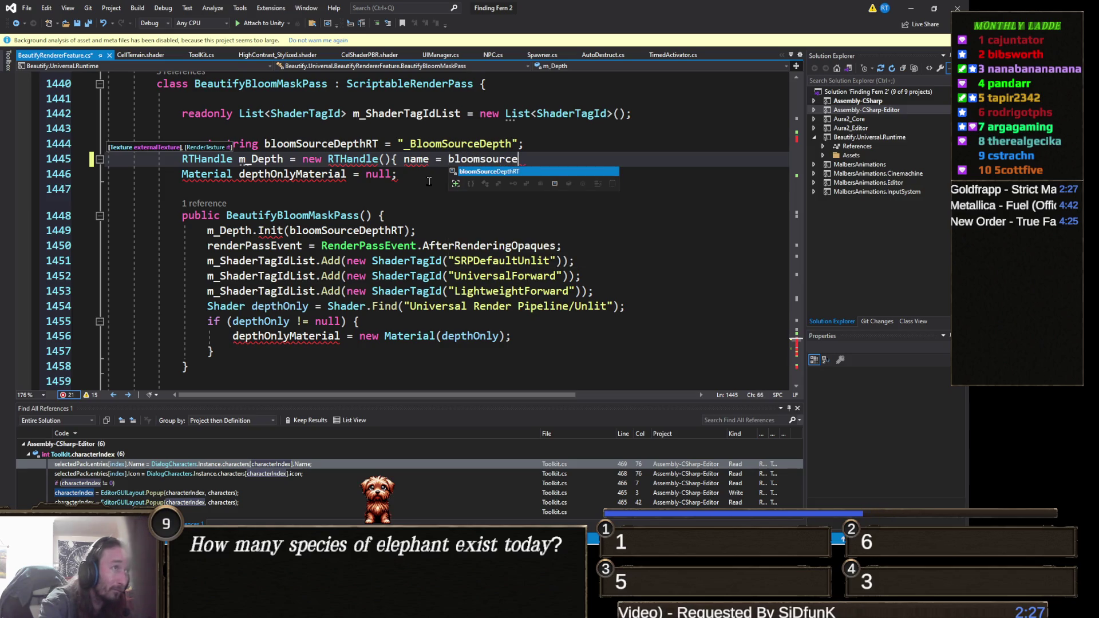
pyautogui.write('Depth')
pyautogui.press('Tab')
pyautogui.write(',')
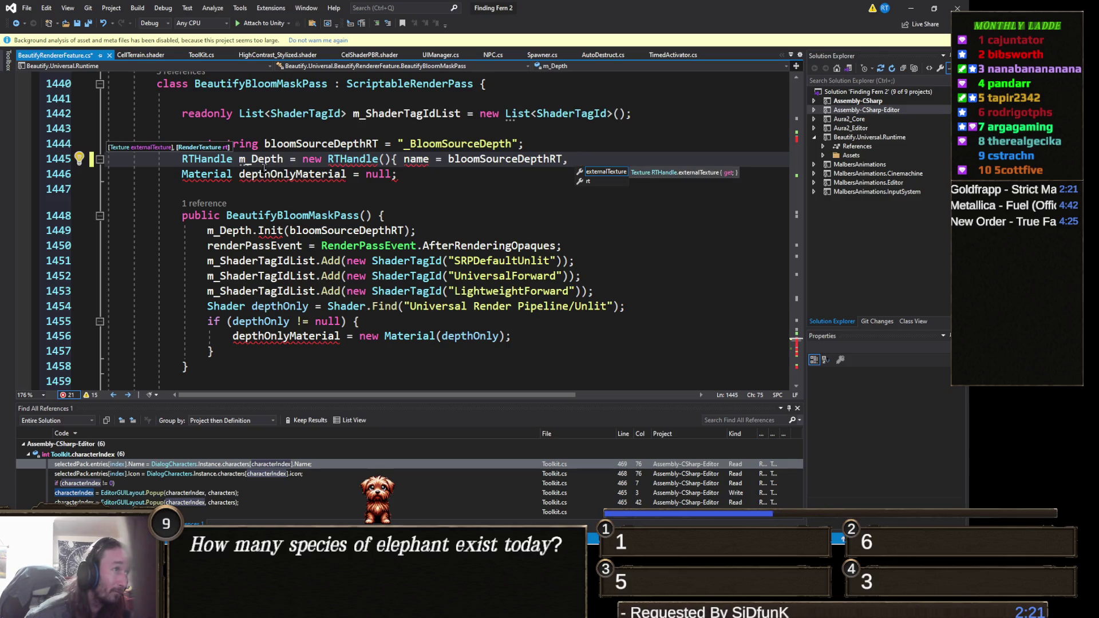
pyautogui.click(371, 170)
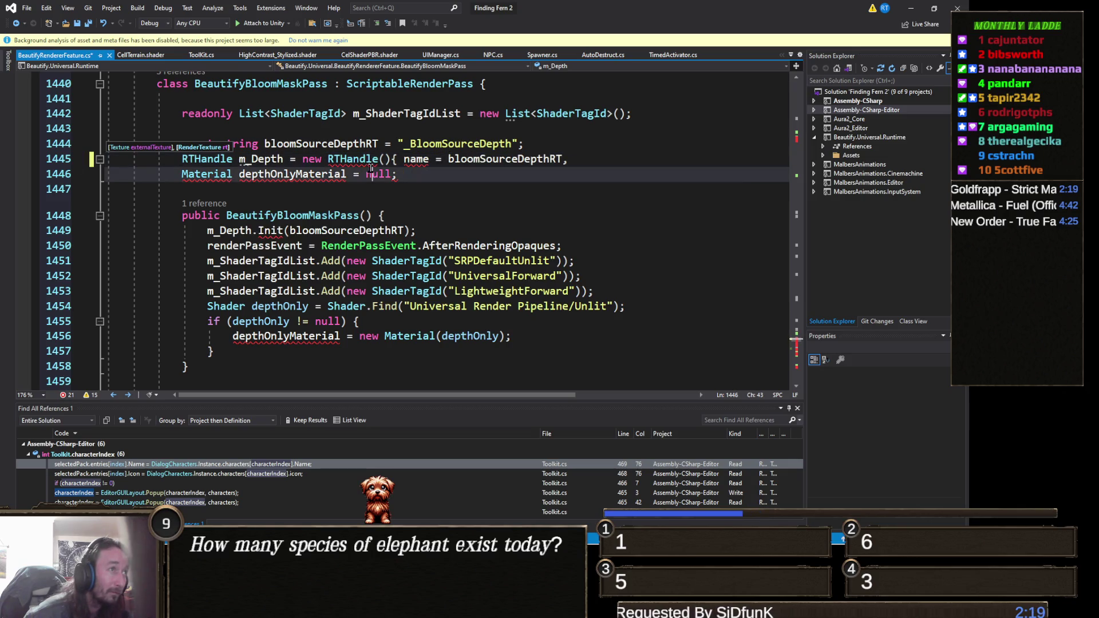
pyautogui.press('Down')
pyautogui.moveTo(427, 158)
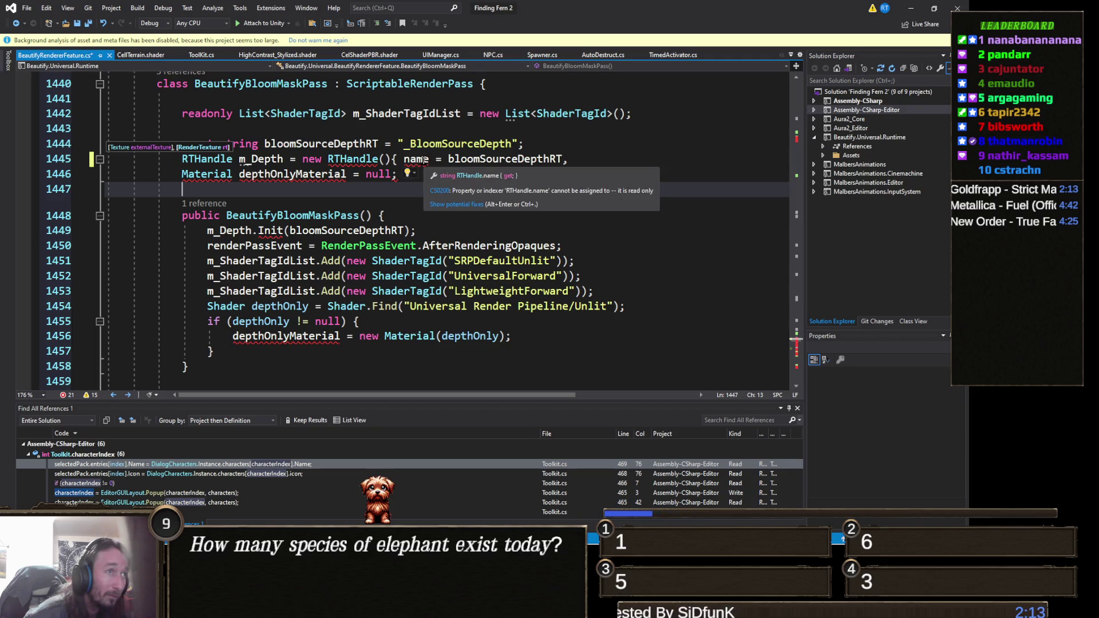
pyautogui.doubleClick(417, 158)
pyautogui.press('BackSpace')
pyautogui.press('Delete')
pyautogui.press('Delete')
pyautogui.press('Delete')
pyautogui.press('Down')
pyautogui.press('Down')
pyautogui.press('Down')
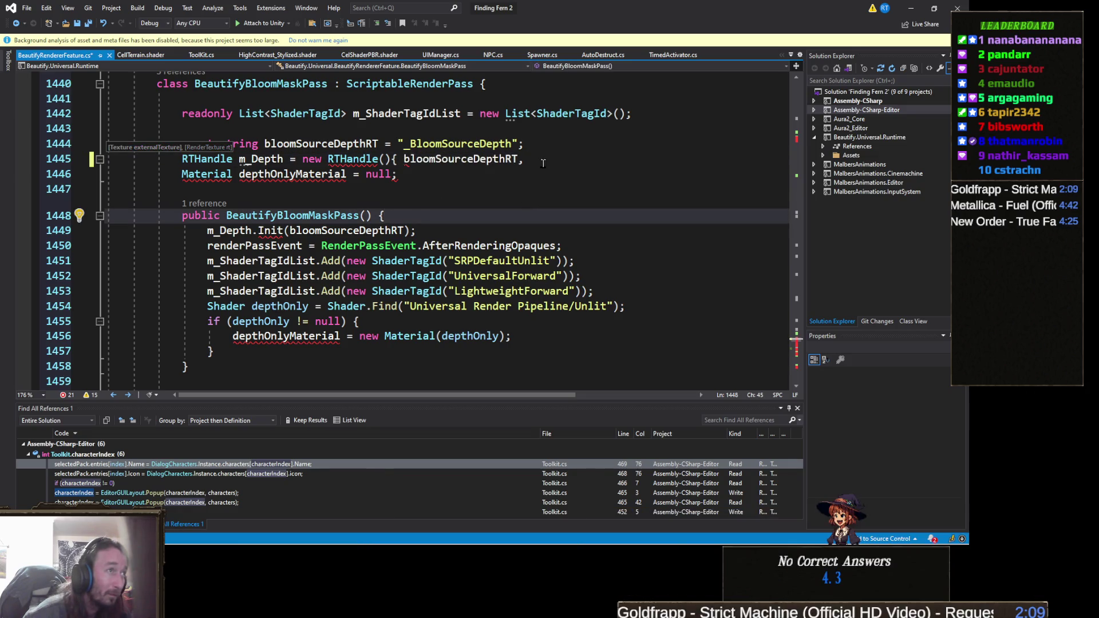
pyautogui.click(543, 163)
pyautogui.press('Down')
pyautogui.press('Down')
pyautogui.press('Up')
pyautogui.press('Up')
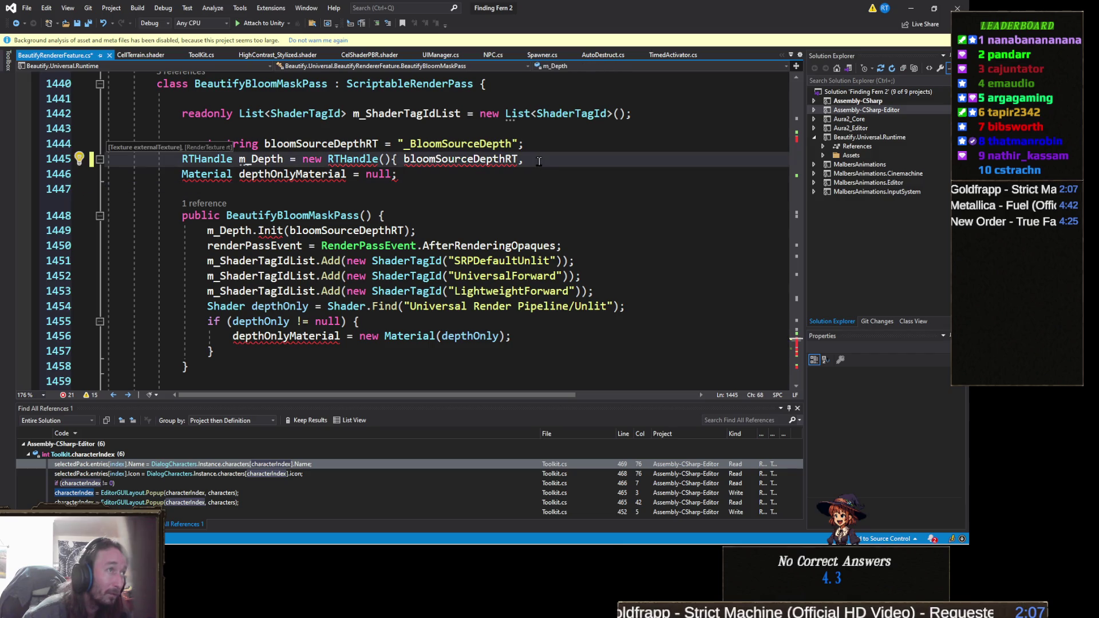
pyautogui.moveTo(538, 162)
pyautogui.mouseDown()
pyautogui.moveTo(309, 159)
pyautogui.moveTo(320, 146)
pyautogui.moveTo(287, 159)
pyautogui.mouseUp()
pyautogui.press('BackSpace')
pyautogui.write(';')
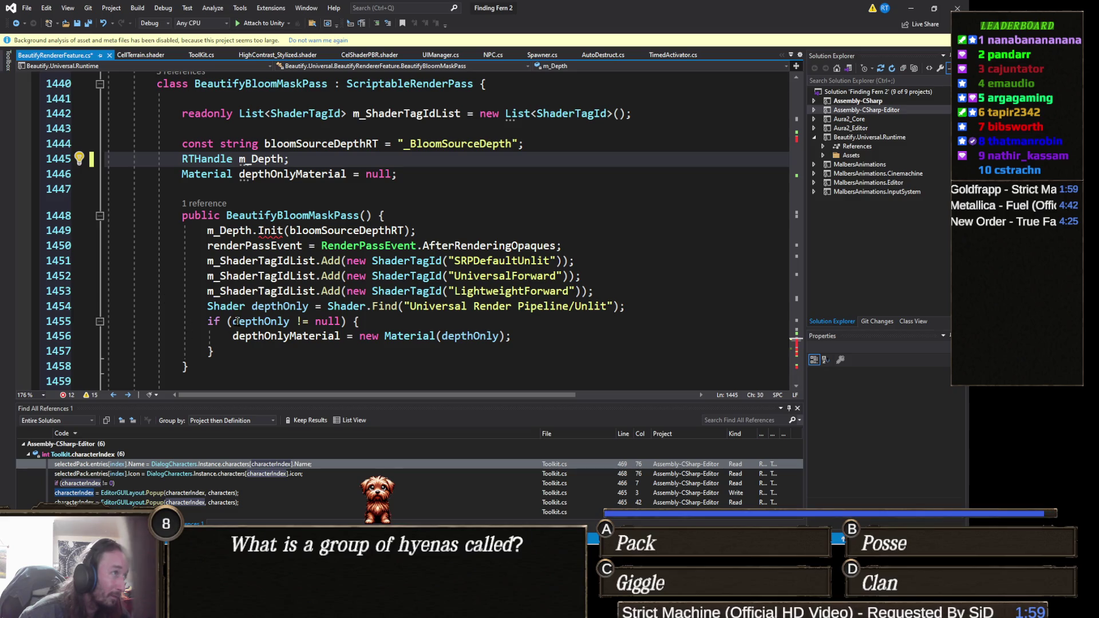
pyautogui.click(204, 369)
pyautogui.moveTo(203, 369); pyautogui.dragTo(49, 148)
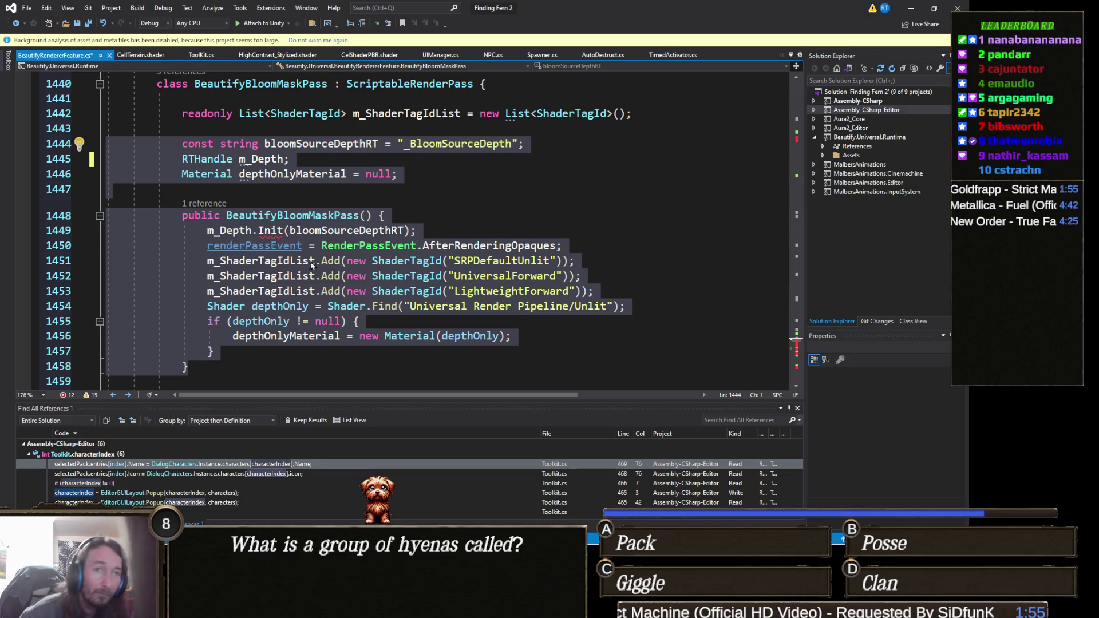
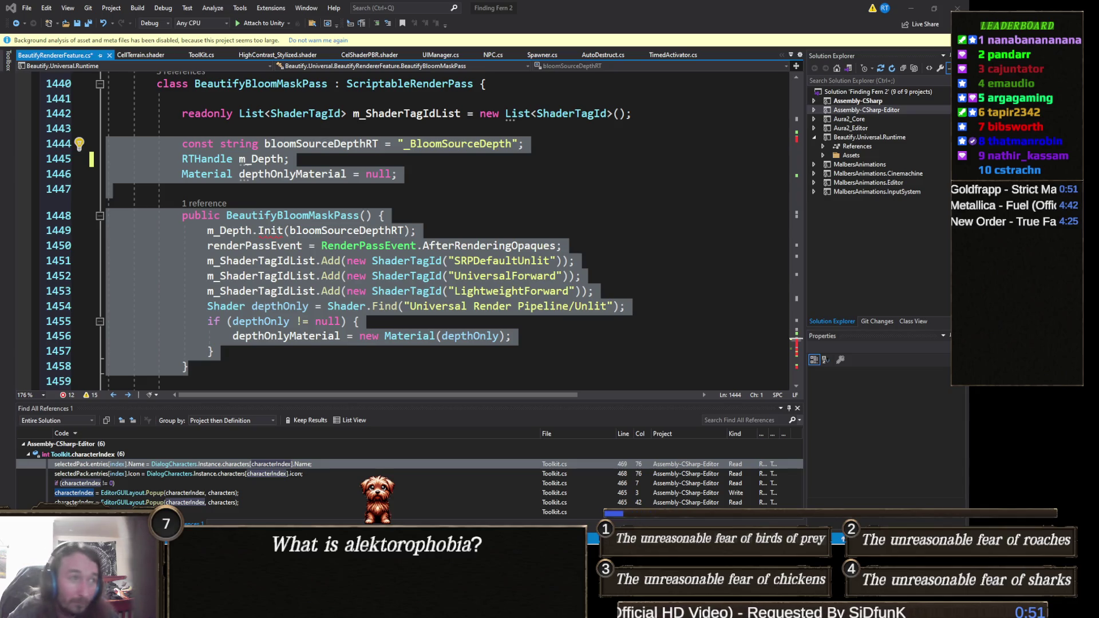
# - Replace the BeautifyBloomMaskPass constructor with RTHandles code and a Dispose method, then save
pyautogui.scroll(-4, 633, 309)
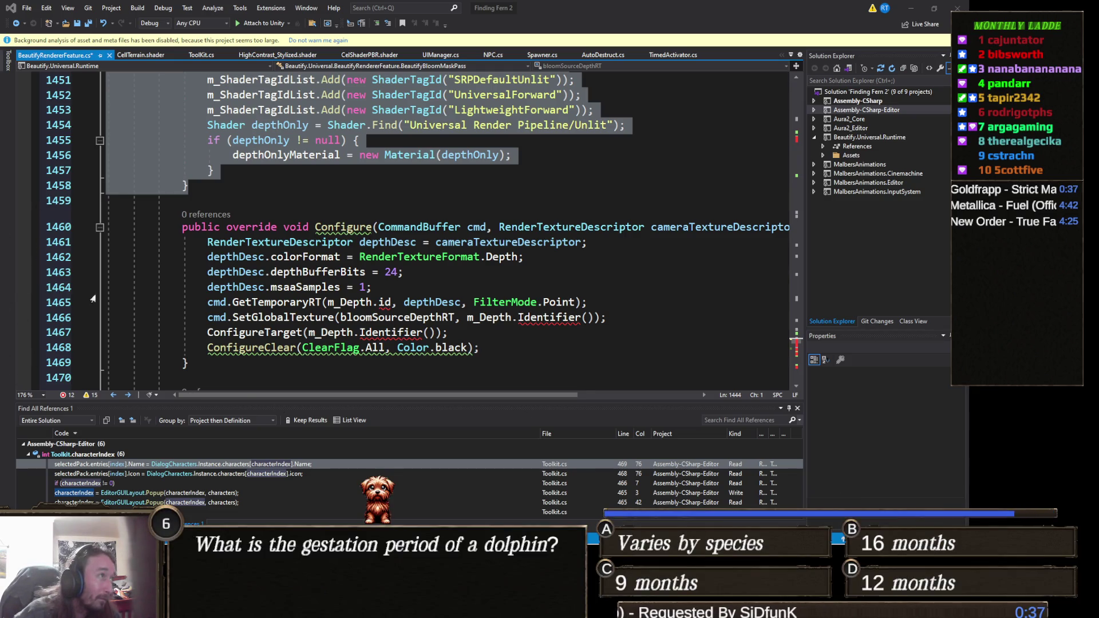
pyautogui.hotkey('ctrl', 'v')
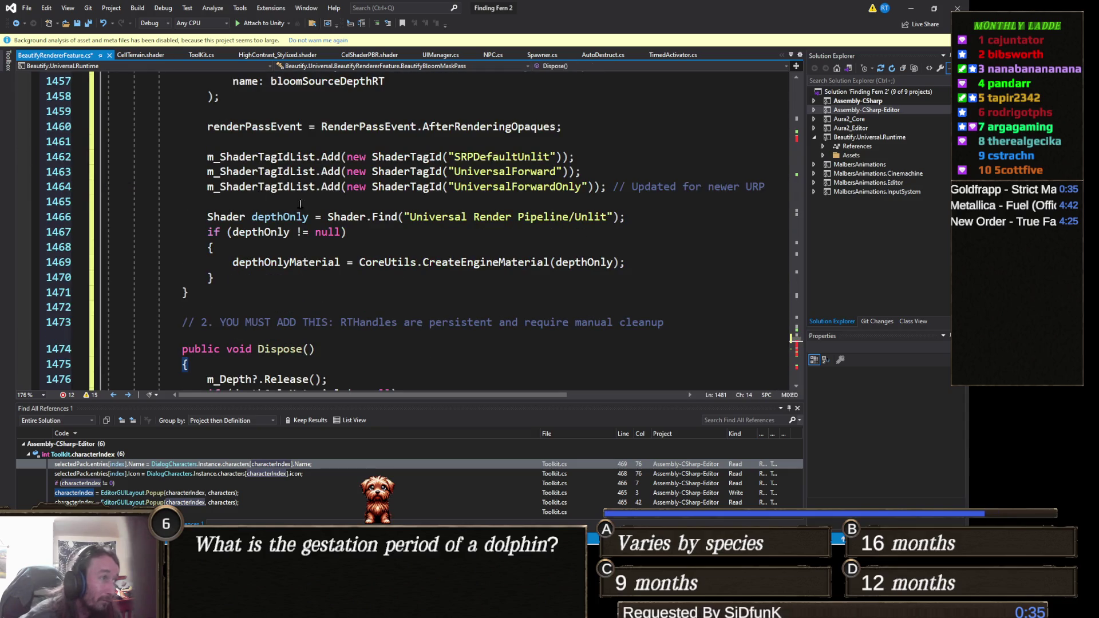
pyautogui.scroll(-2, 458, 214)
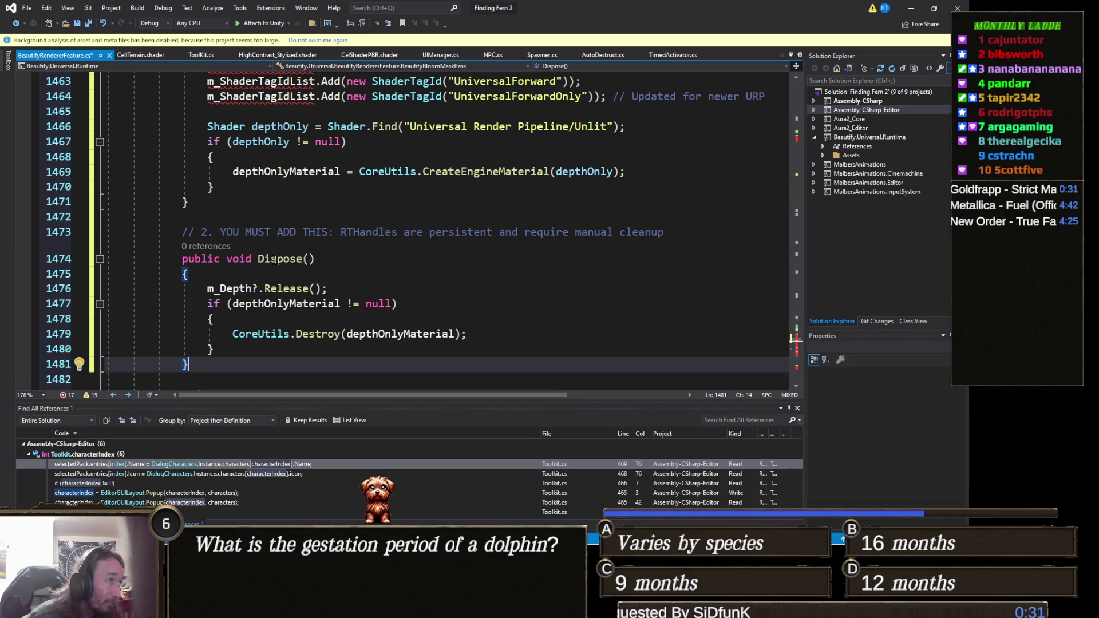
pyautogui.click(288, 232)
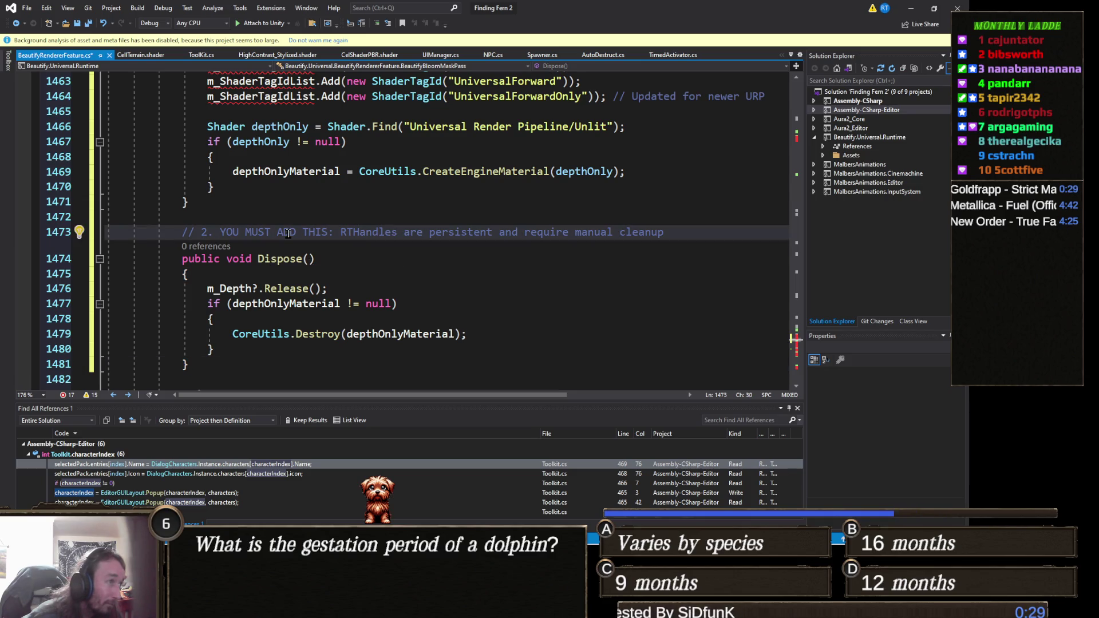
pyautogui.scroll(4, 313, 230)
pyautogui.scroll(2, 313, 230)
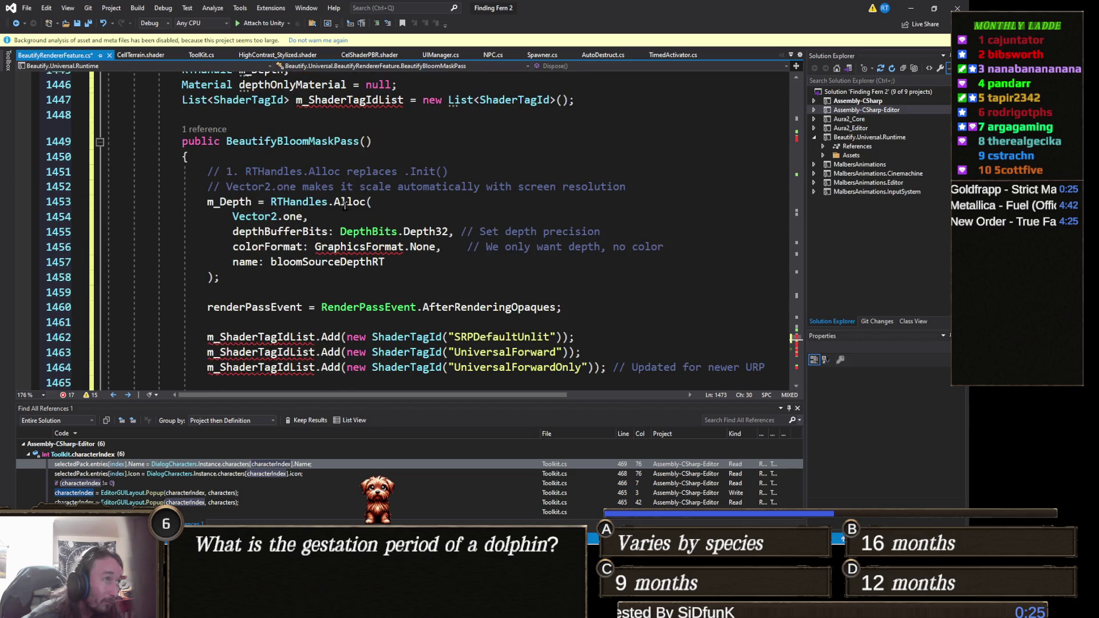
pyautogui.scroll(2, 345, 206)
pyautogui.hotkey('ctrl', 's')
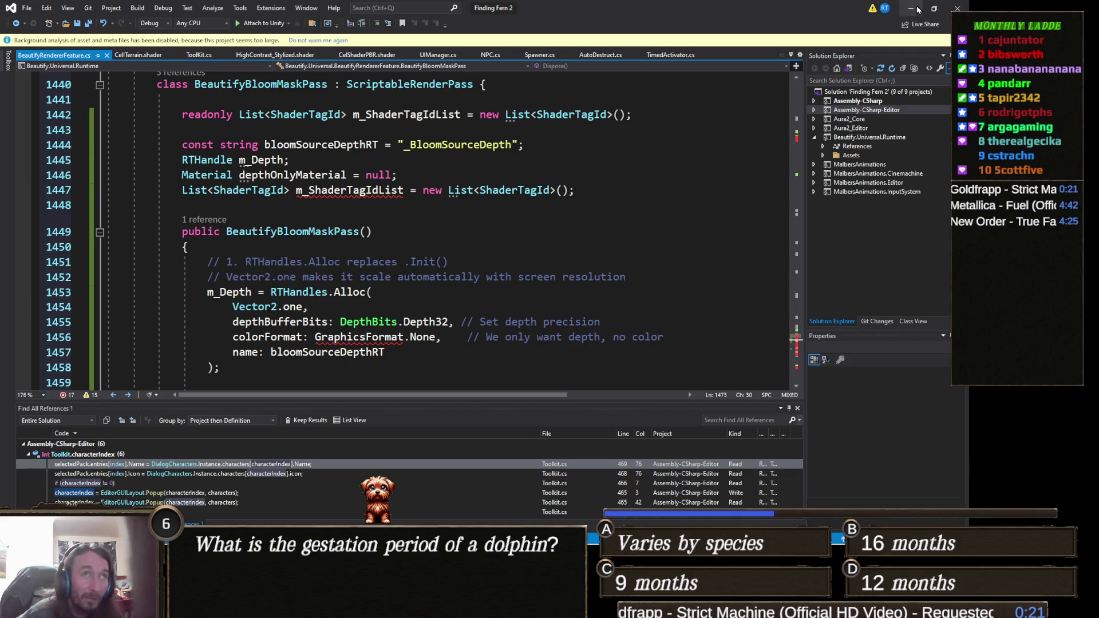
# - Return to Unity and open the first console warning at Configure, line 287
pyautogui.click(917, 9)
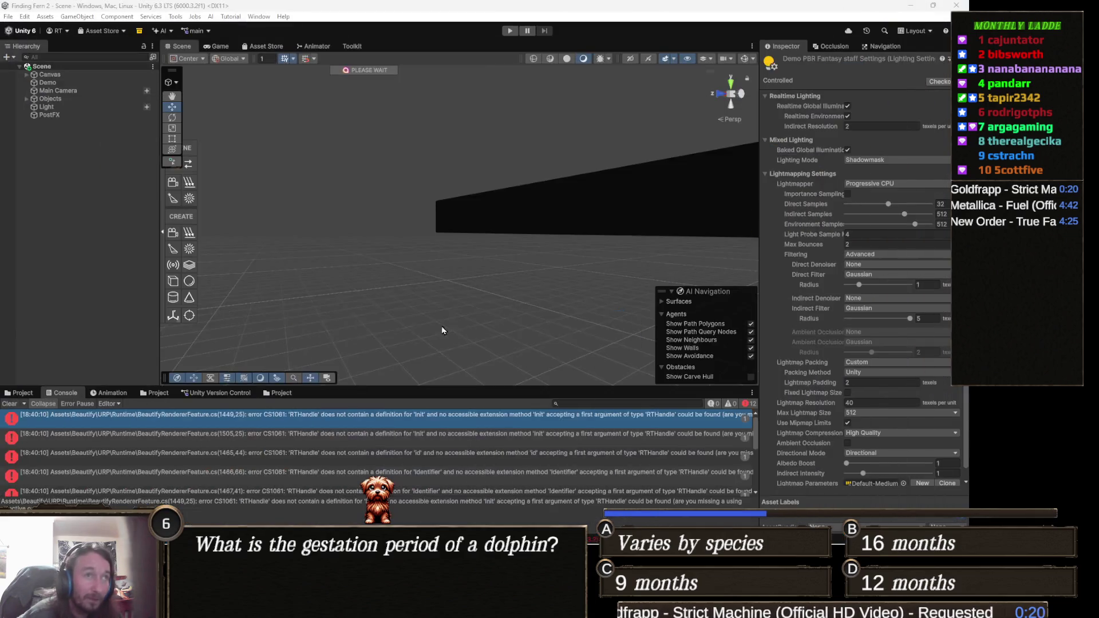
pyautogui.doubleClick(464, 414)
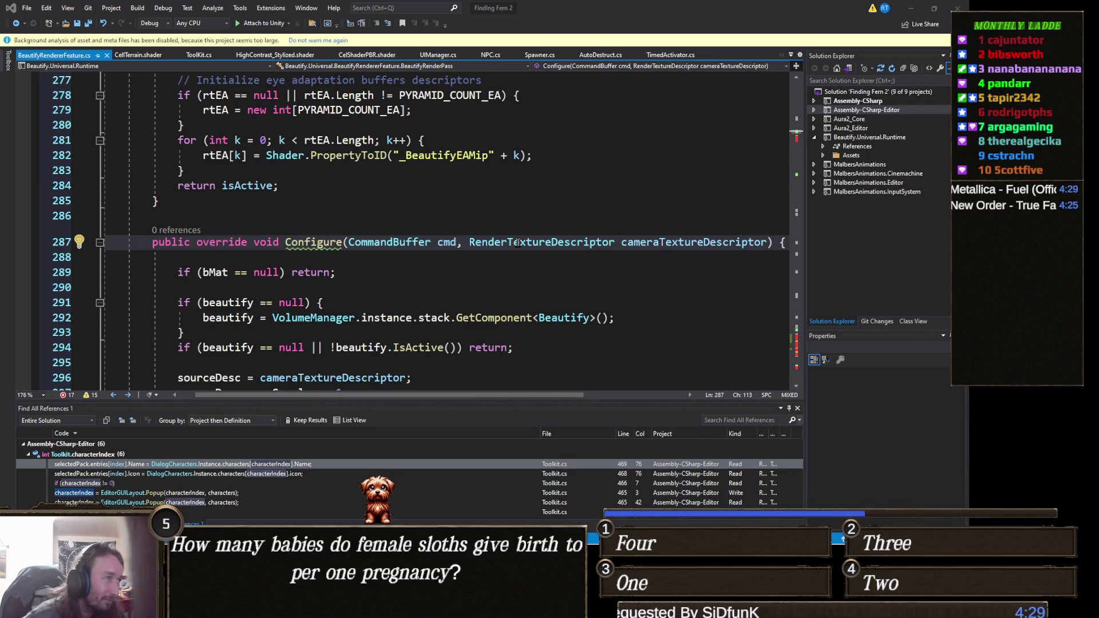
# - Apply the lightbulb fix to add [System.Obsolete] to Configure, then return to Unity
pyautogui.moveTo(315, 244)
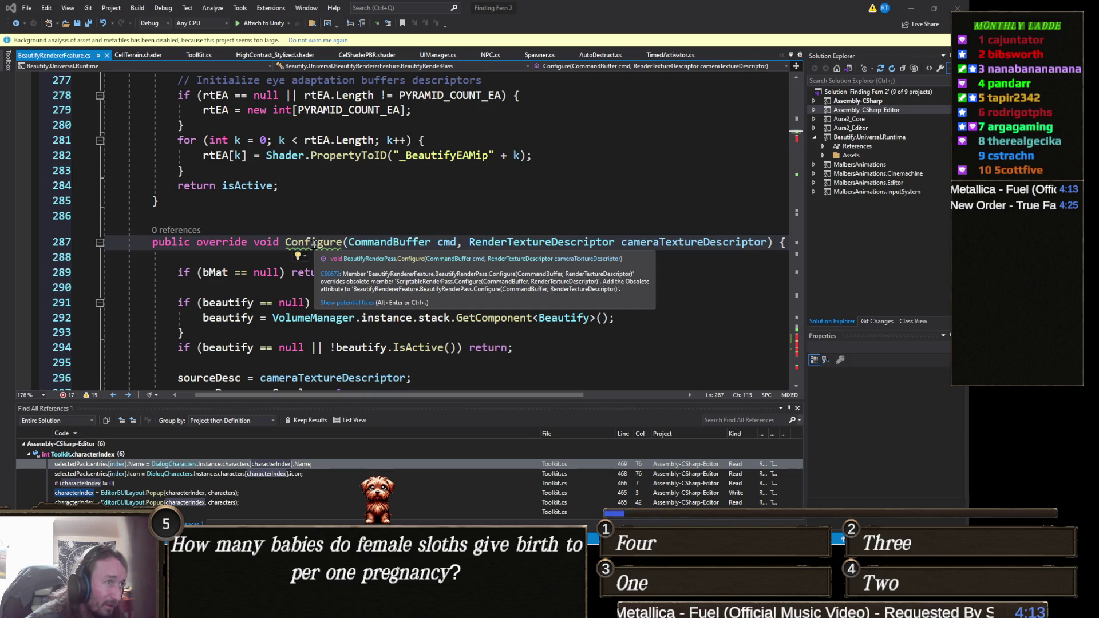
pyautogui.click(335, 303)
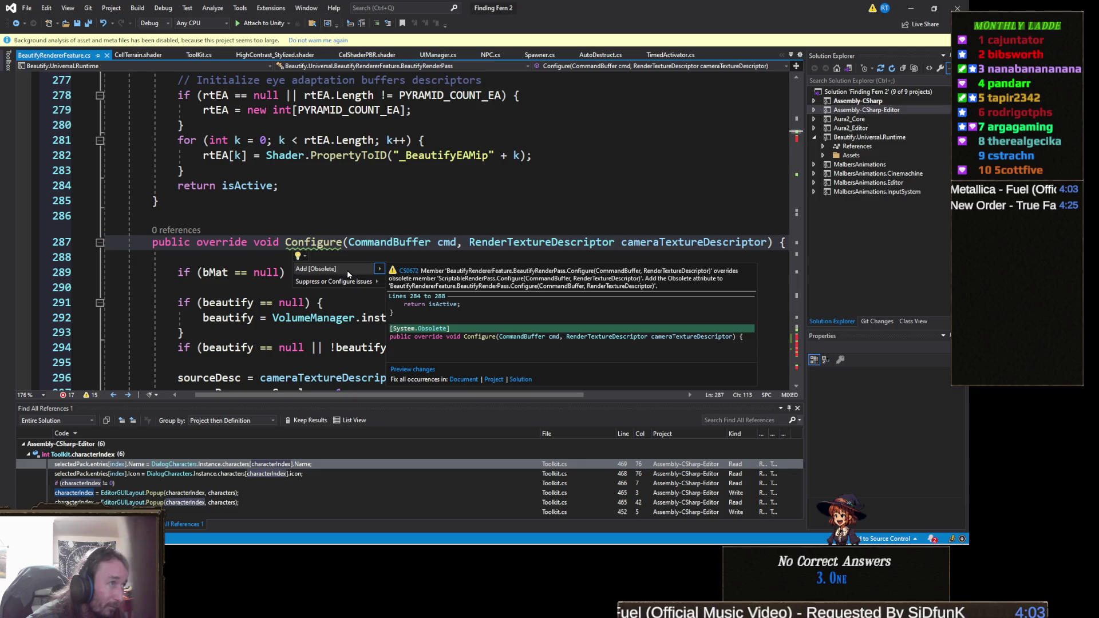
pyautogui.moveTo(344, 288)
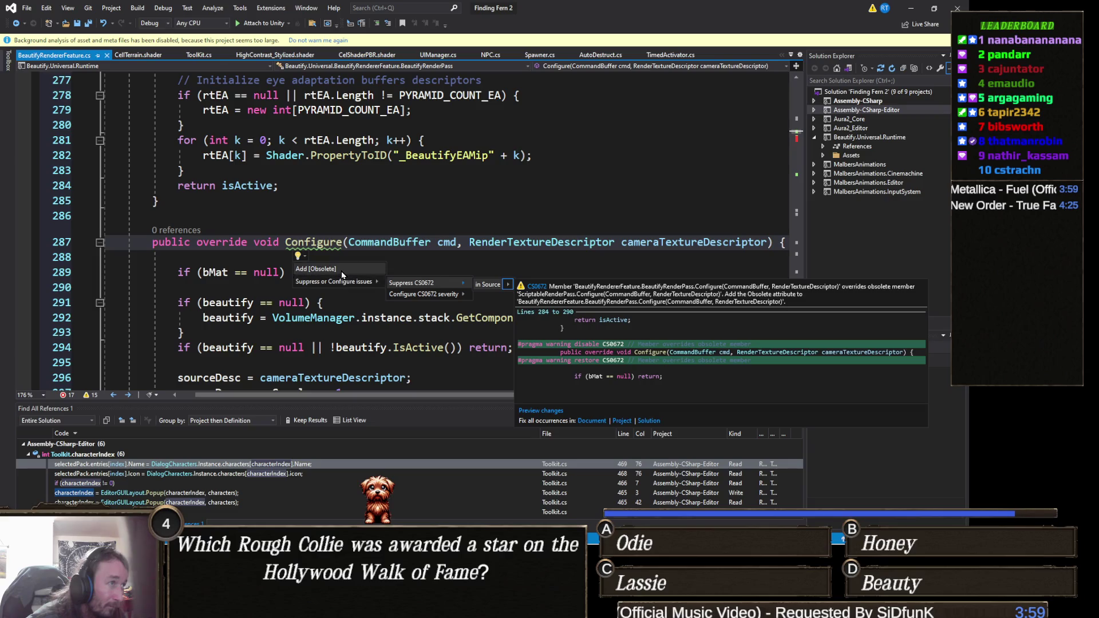
pyautogui.click(340, 274)
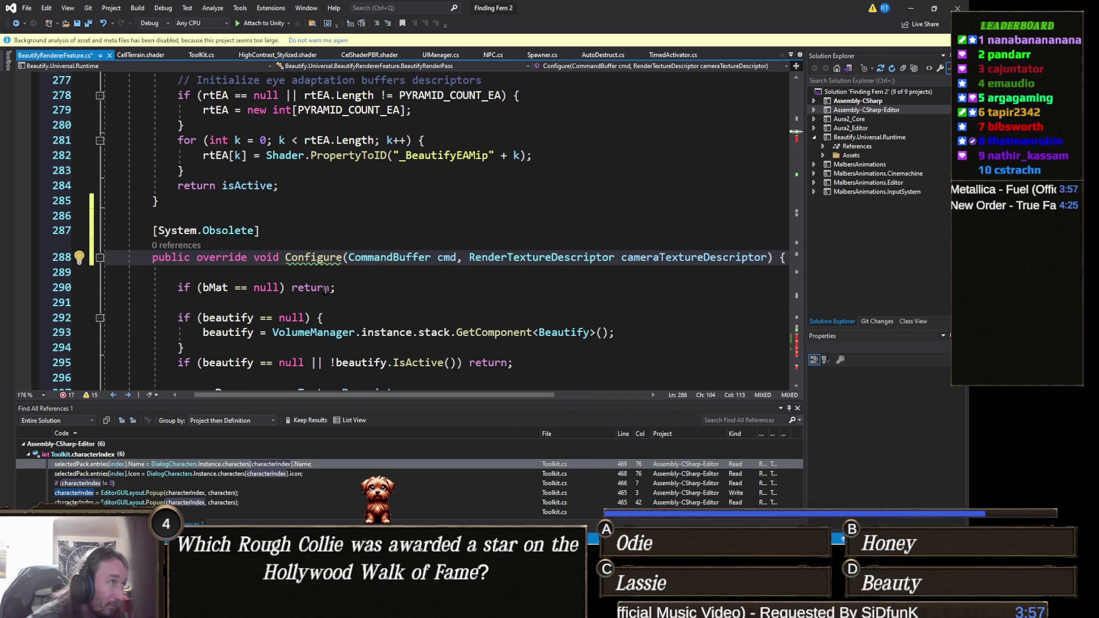
pyautogui.click(353, 303)
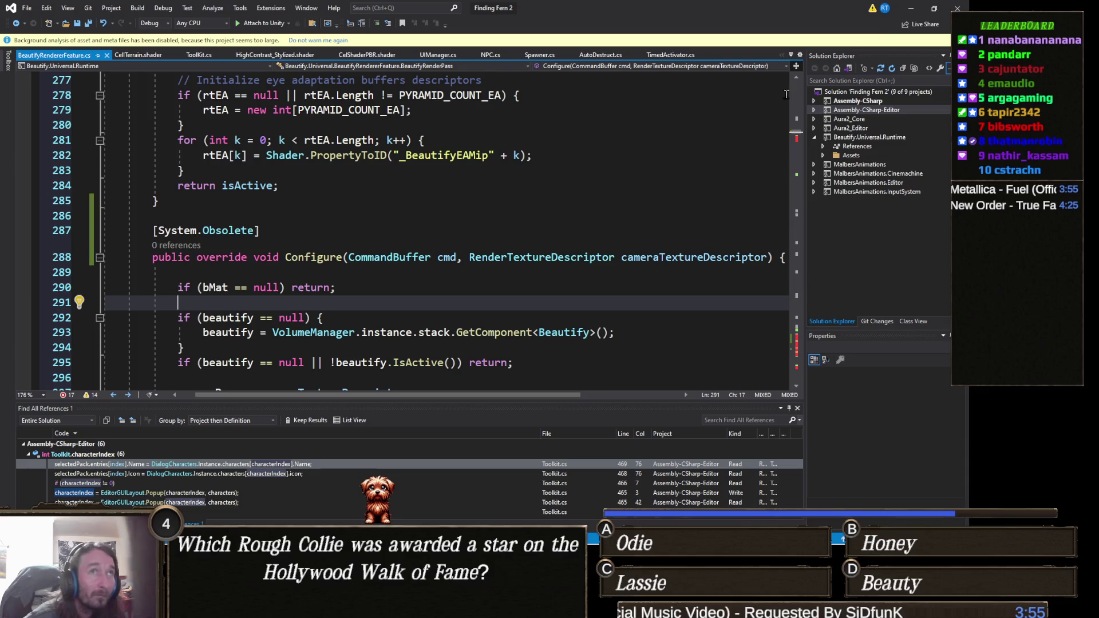
pyautogui.click(915, 12)
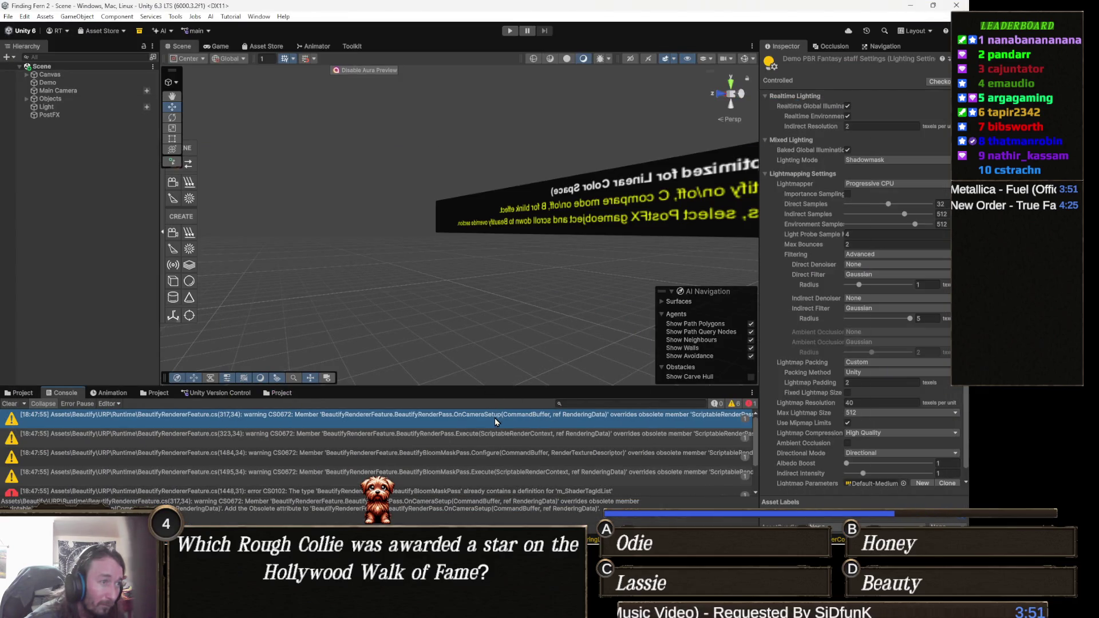
# - Mark OnCameraSetup as [System.Obsolete] from its console warning and save the script
pyautogui.doubleClick(495, 421)
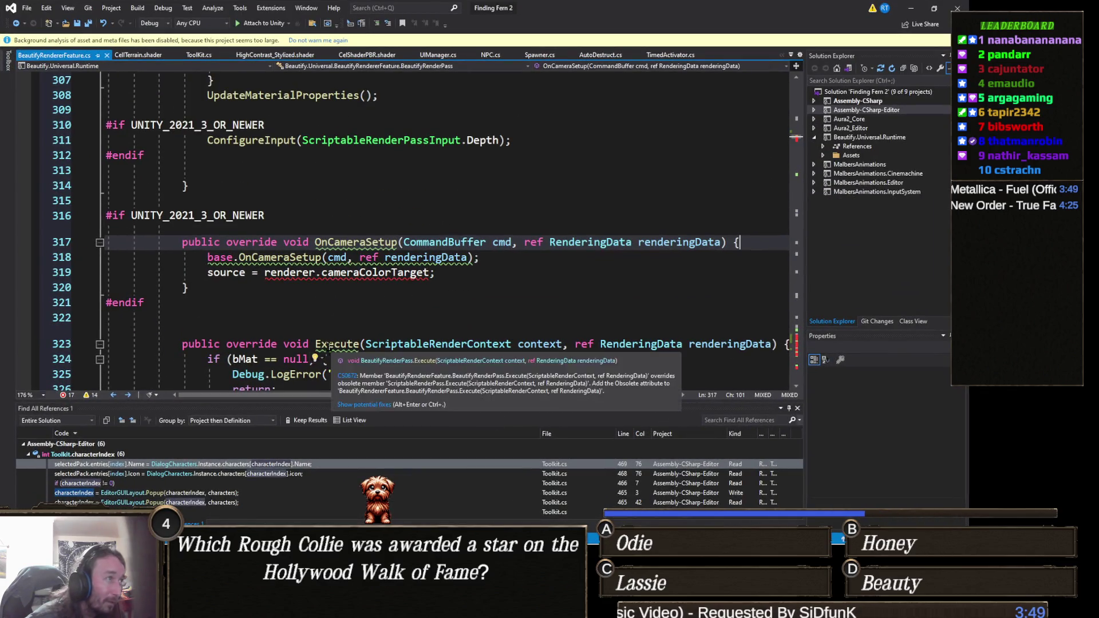
pyautogui.click(313, 273)
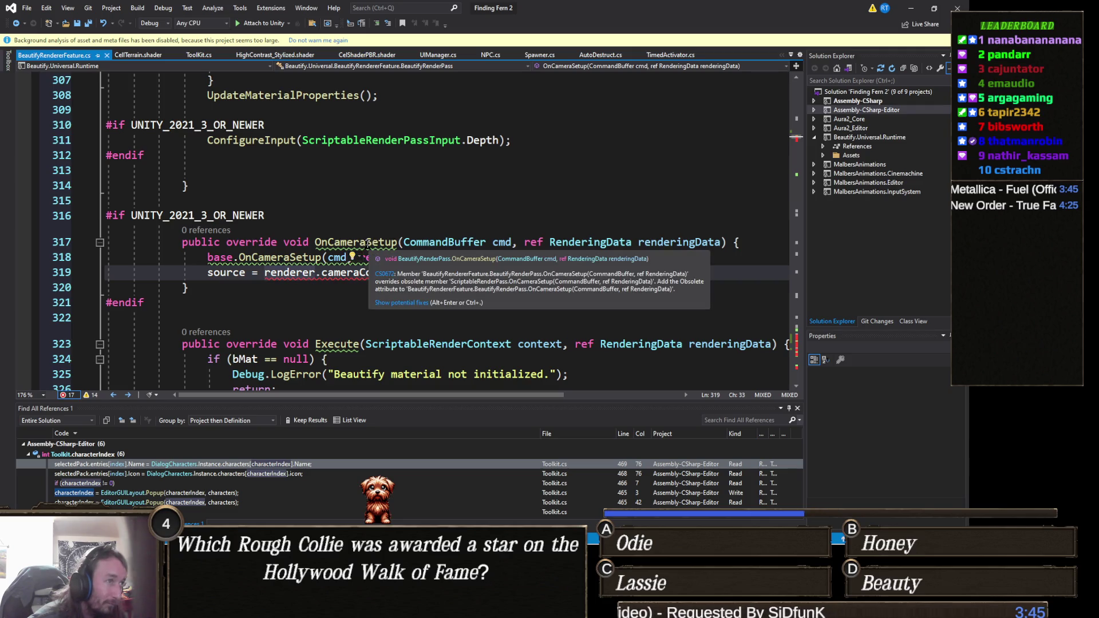
pyautogui.click(393, 303)
pyautogui.press('Return')
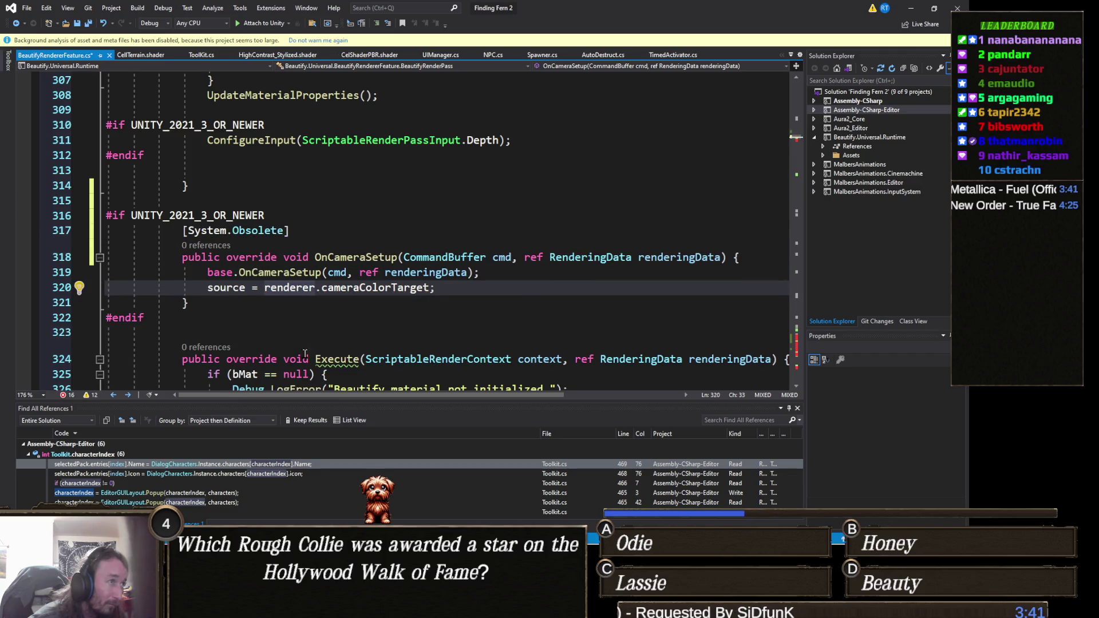
pyautogui.hotkey('ctrl', 's')
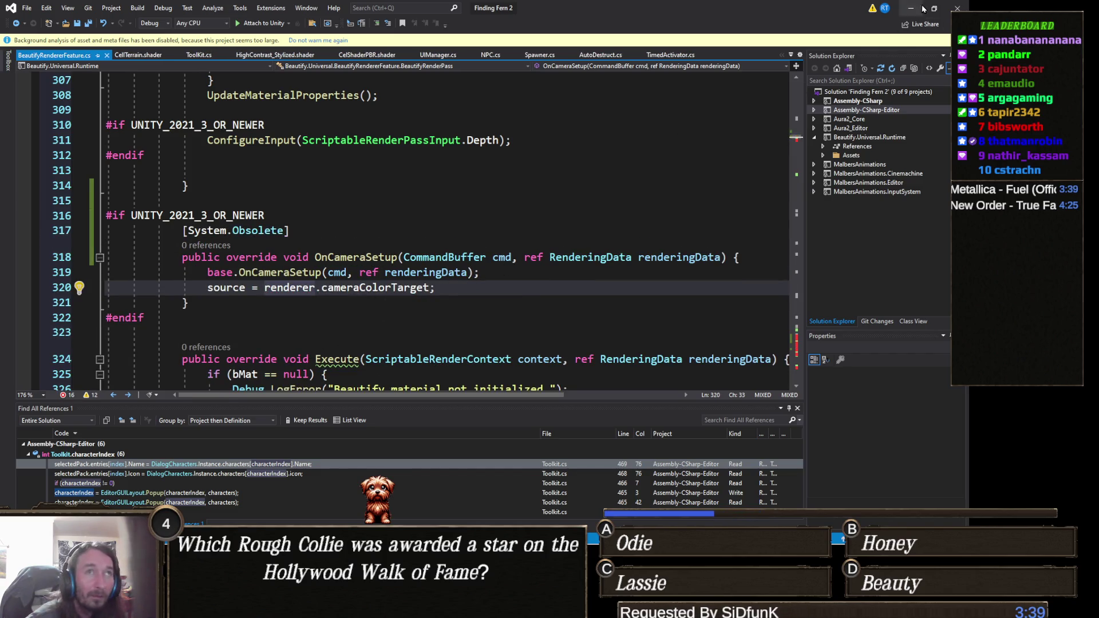
pyautogui.click(913, 9)
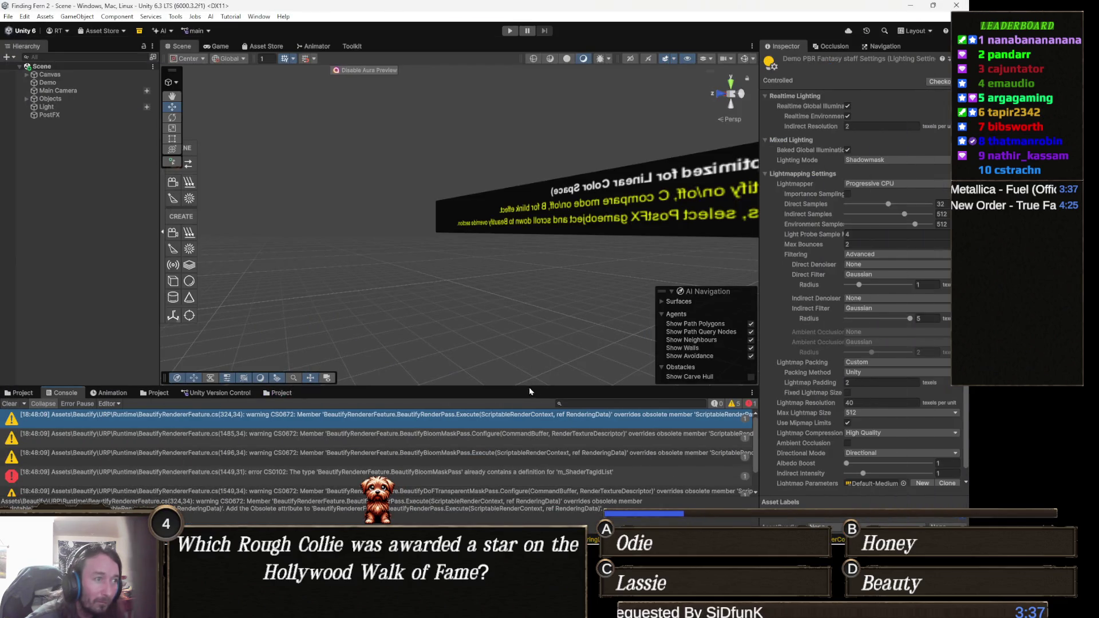
# - Mark the Execute override as [System.Obsolete] from its console warning, then return to Unity
pyautogui.doubleClick(534, 423)
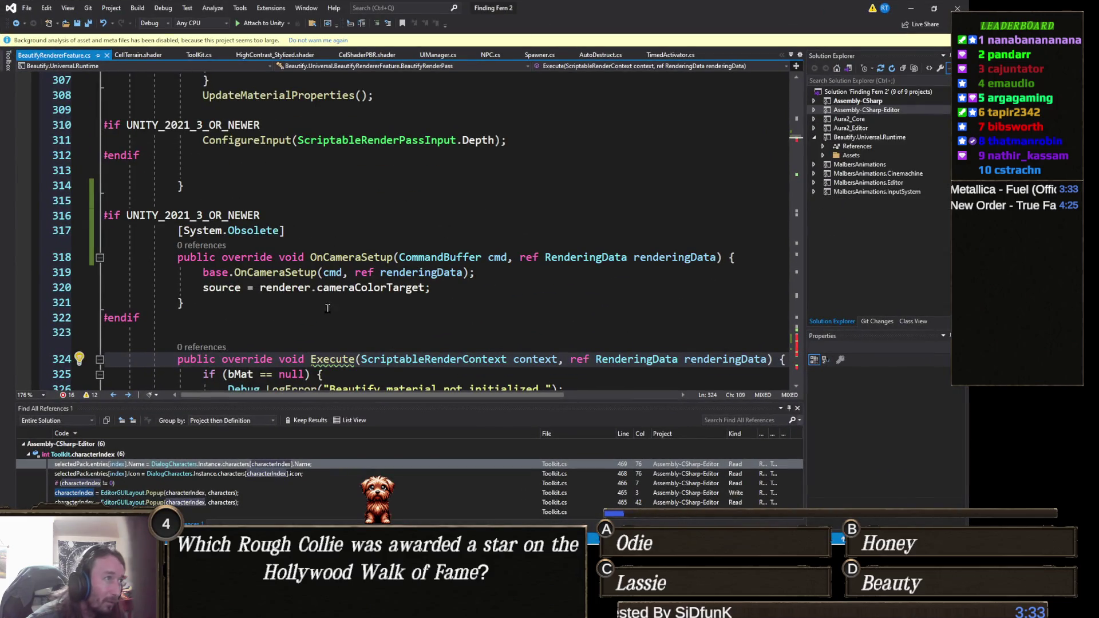
pyautogui.moveTo(343, 223)
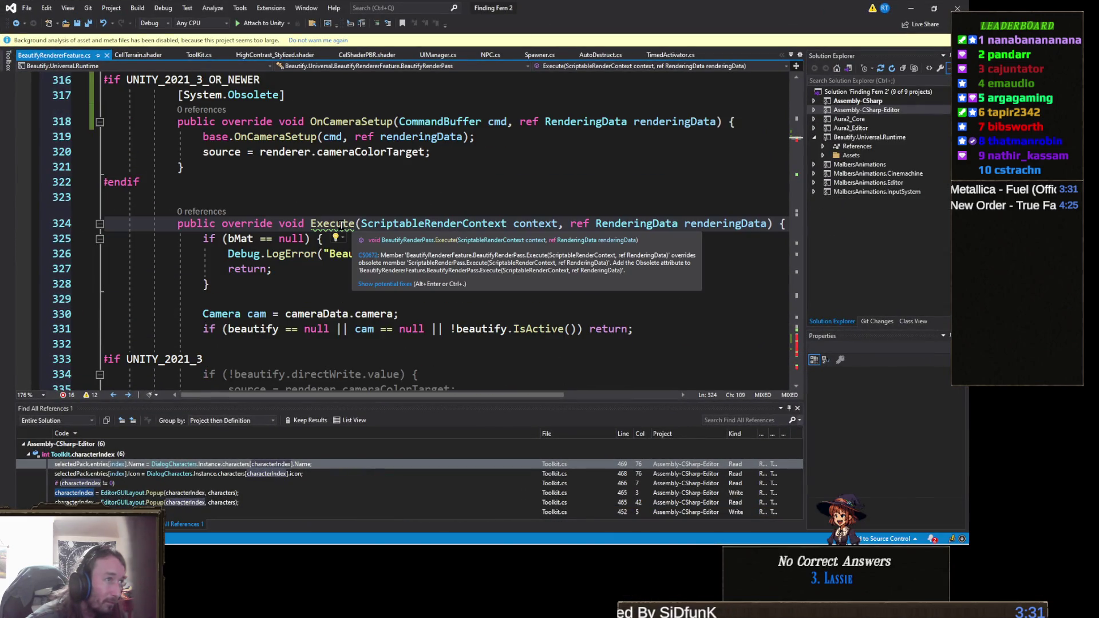
pyautogui.click(383, 284)
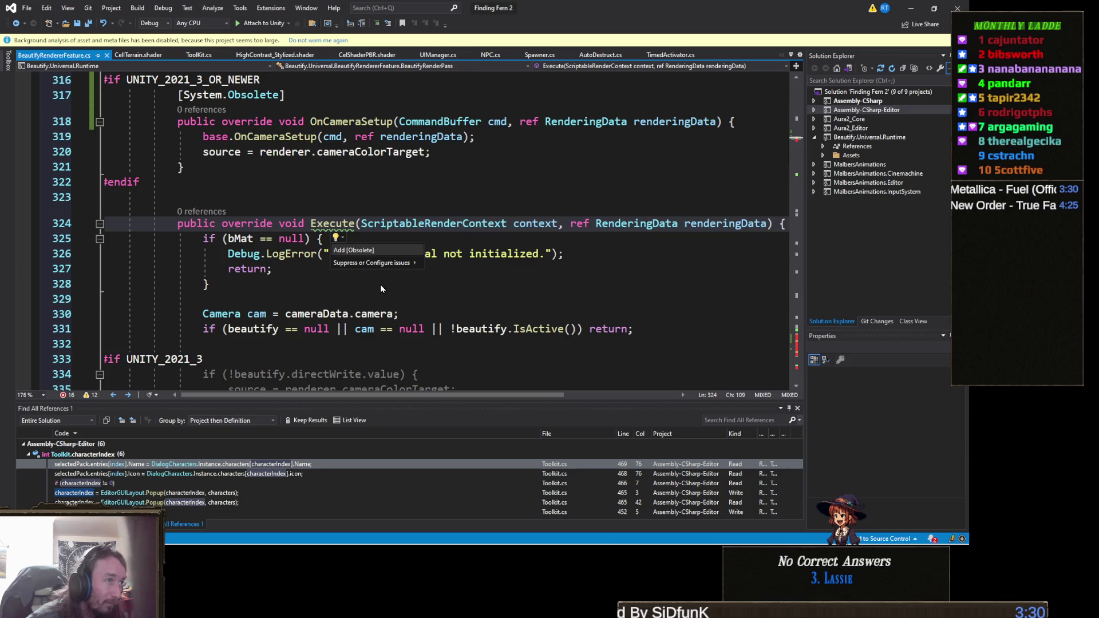
pyautogui.click(380, 251)
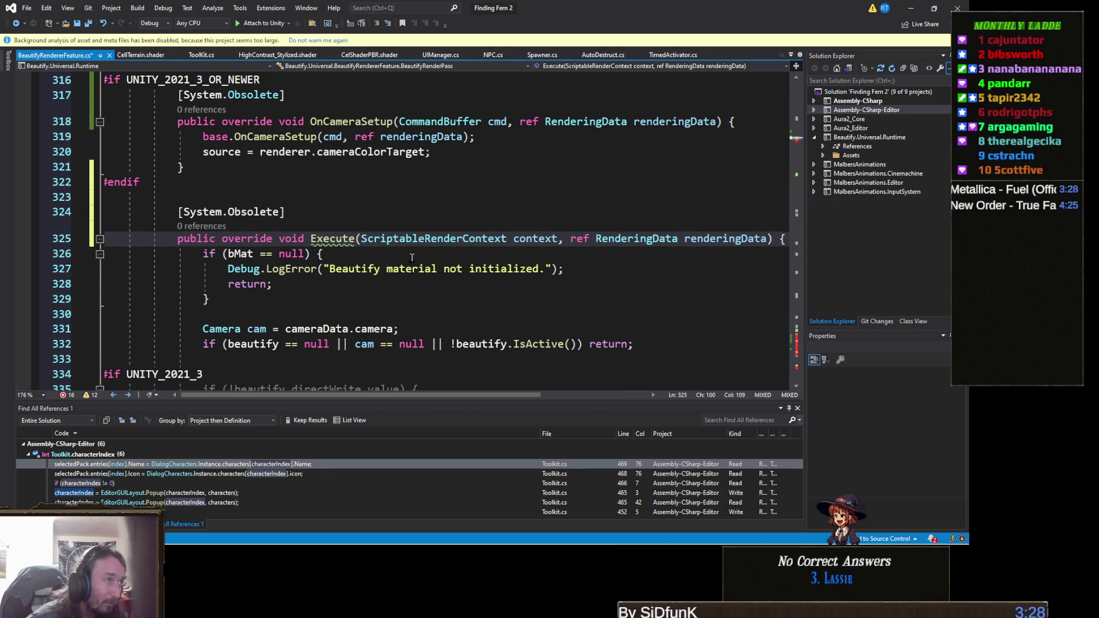
pyautogui.click(911, 8)
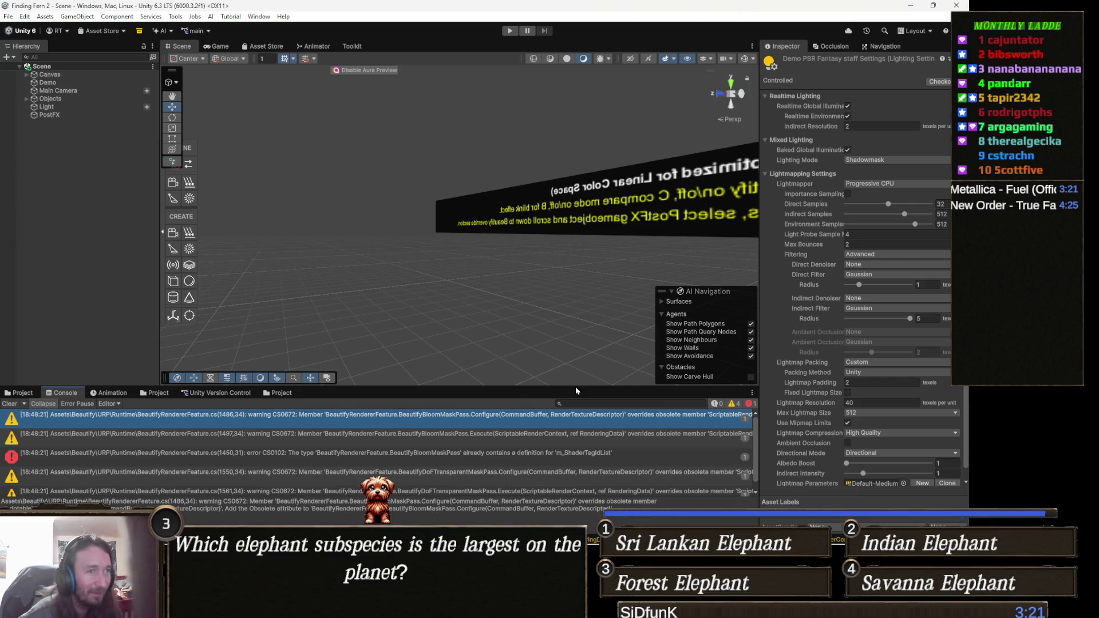
# - Mark the bloom mask pass Configure override [System.Obsolete], save, and return to Unity
pyautogui.doubleClick(586, 425)
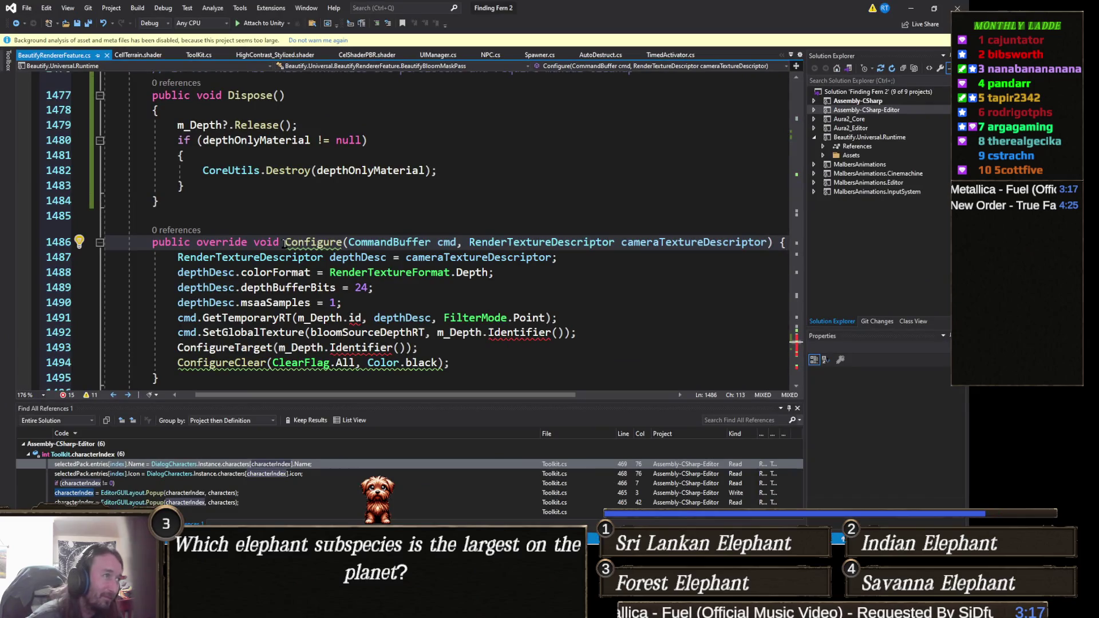
pyautogui.moveTo(319, 247)
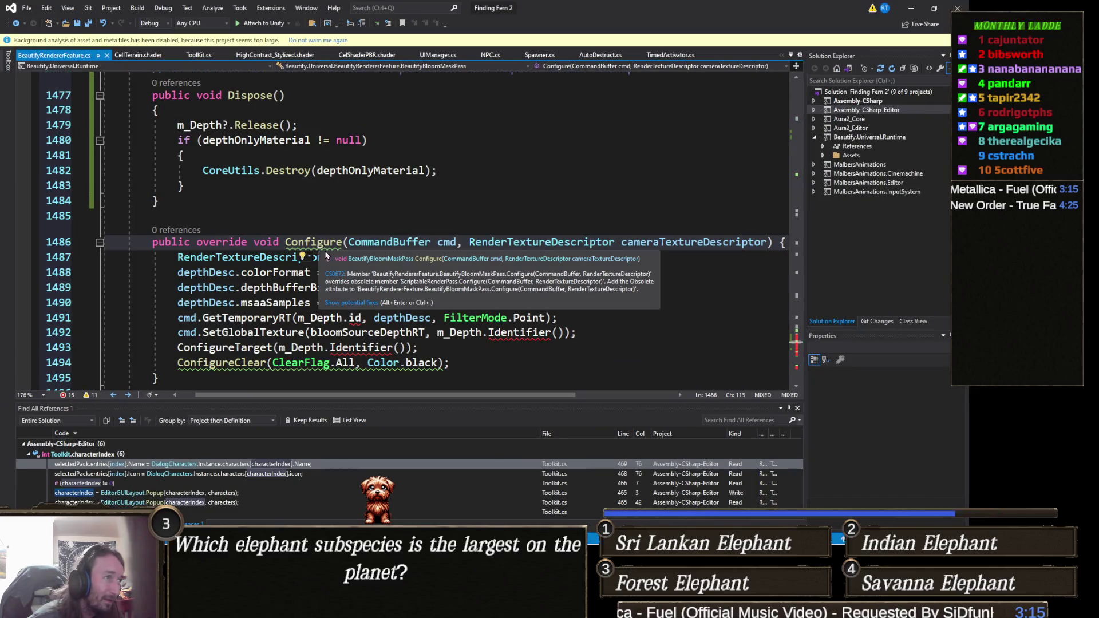
pyautogui.click(362, 303)
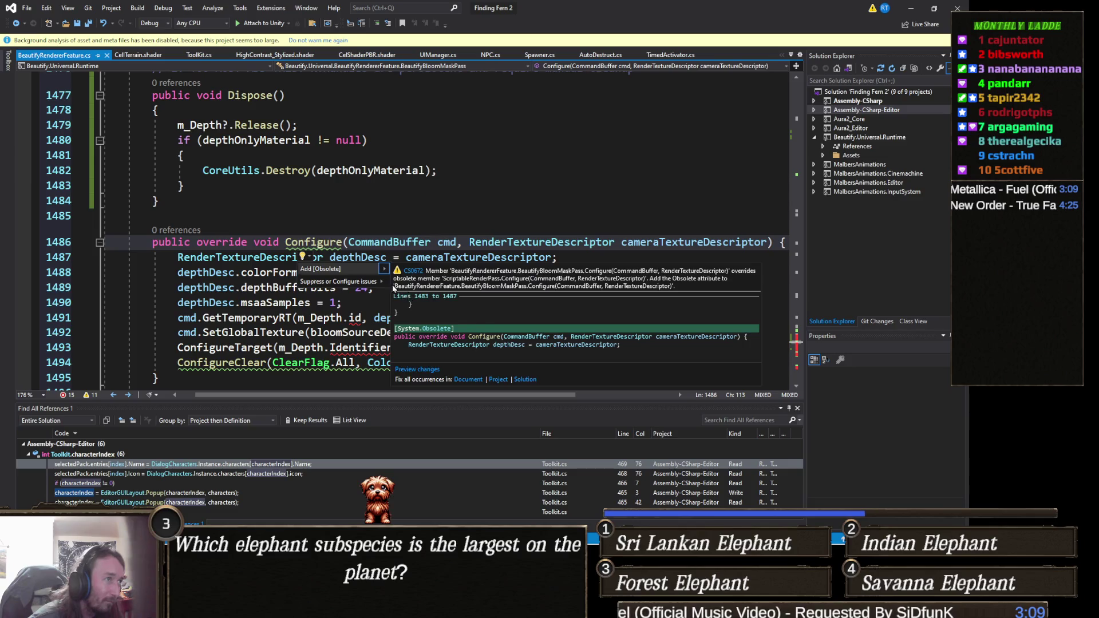
pyautogui.click(338, 269)
pyautogui.scroll(-2, 325, 289)
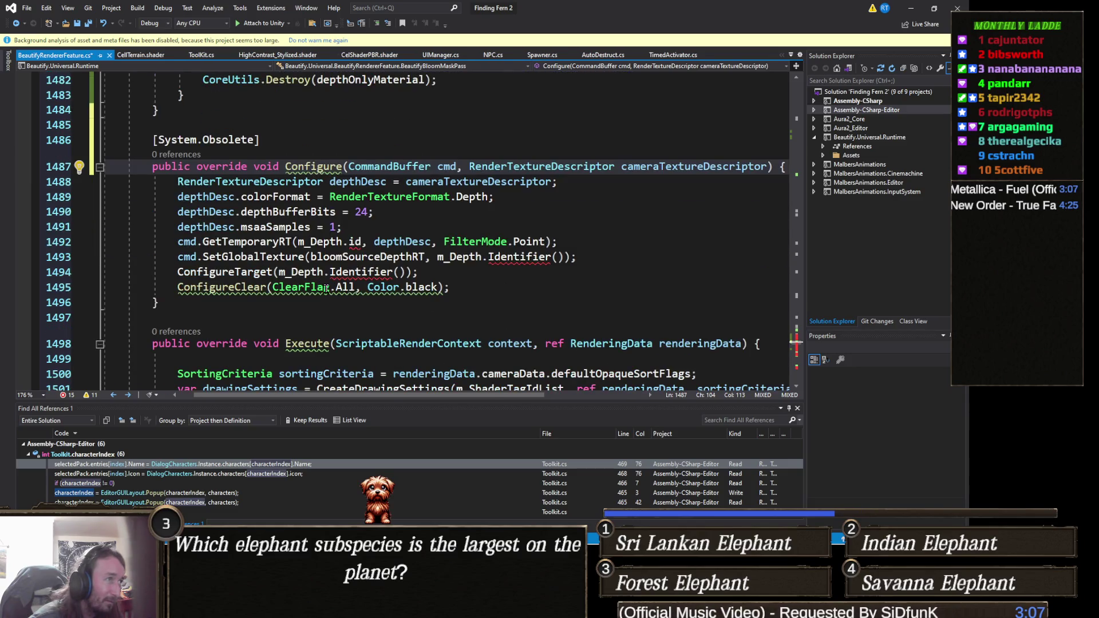
pyautogui.hotkey('ctrl', 's')
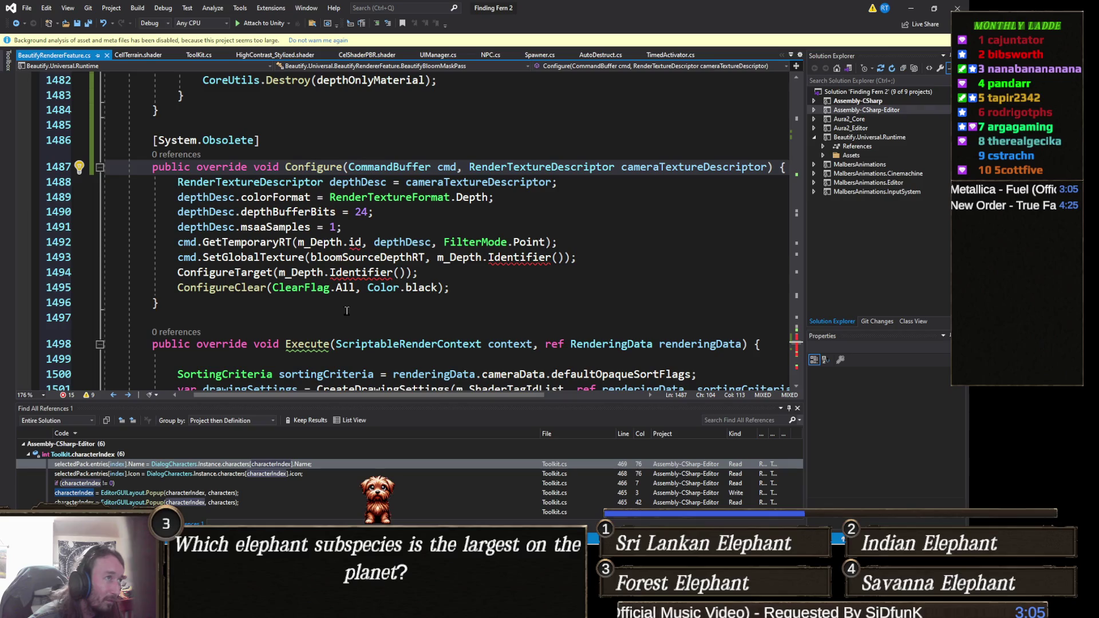
pyautogui.click(911, 8)
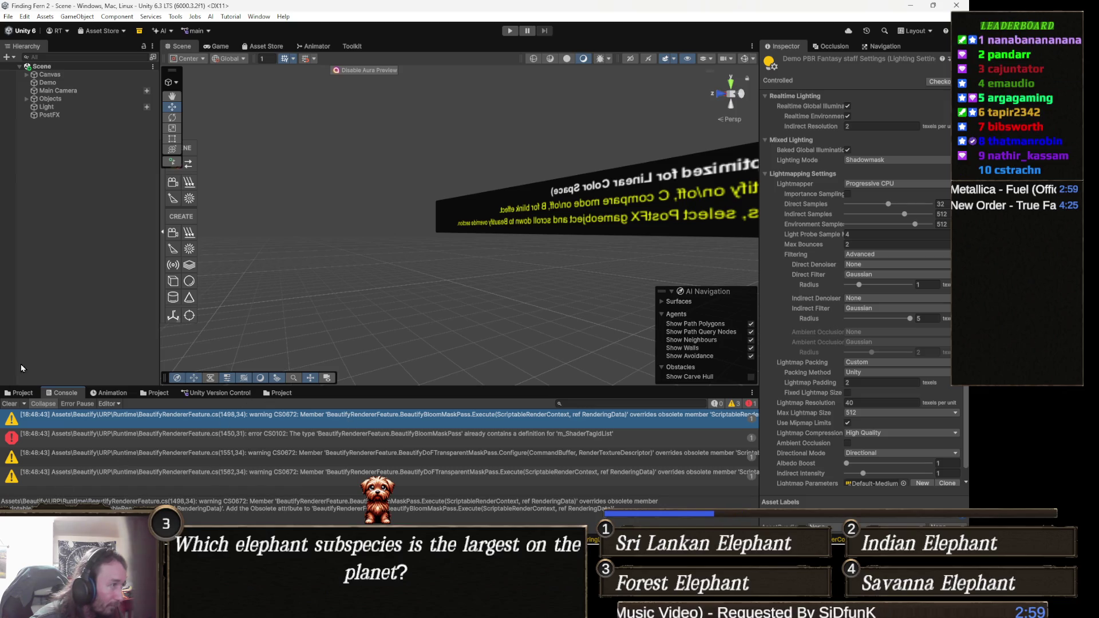
# - Clear the console and open the CS0102 error at the m_ShaderTagIdList declaration on line 1450
pyautogui.click(9, 404)
pyautogui.click(300, 421)
pyautogui.doubleClick(299, 421)
pyautogui.scroll(1, 263, 317)
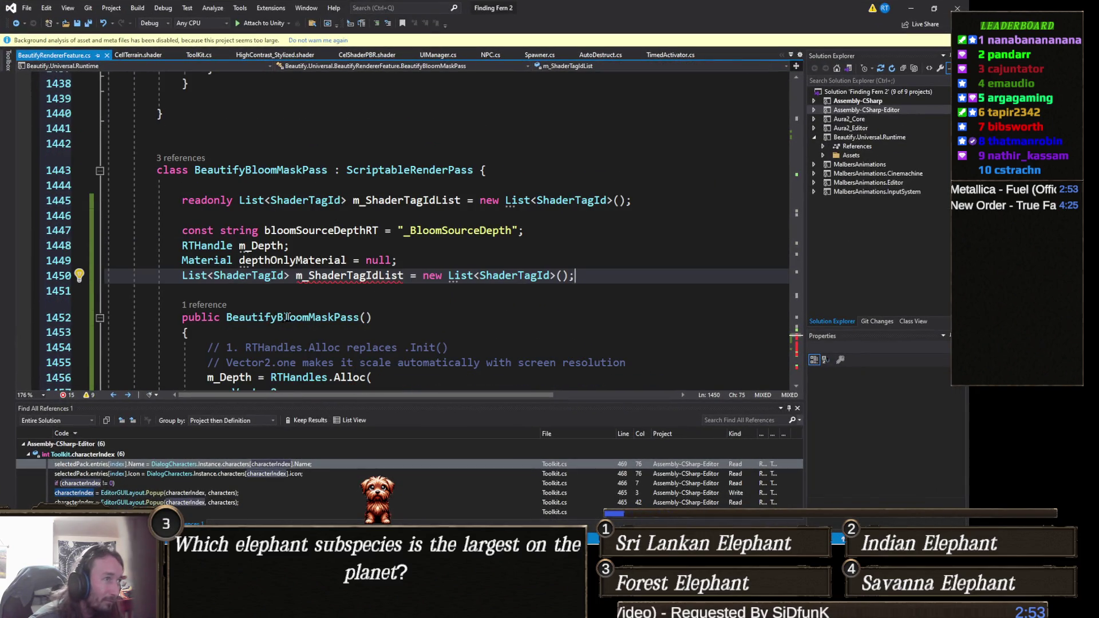
pyautogui.click(321, 318)
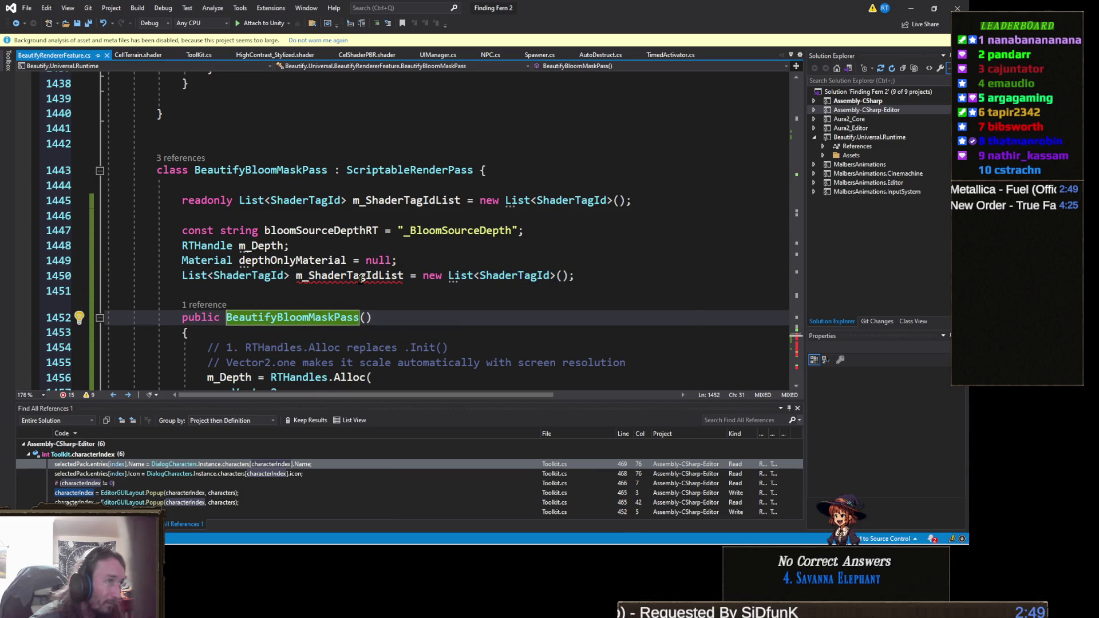
pyautogui.moveTo(362, 277)
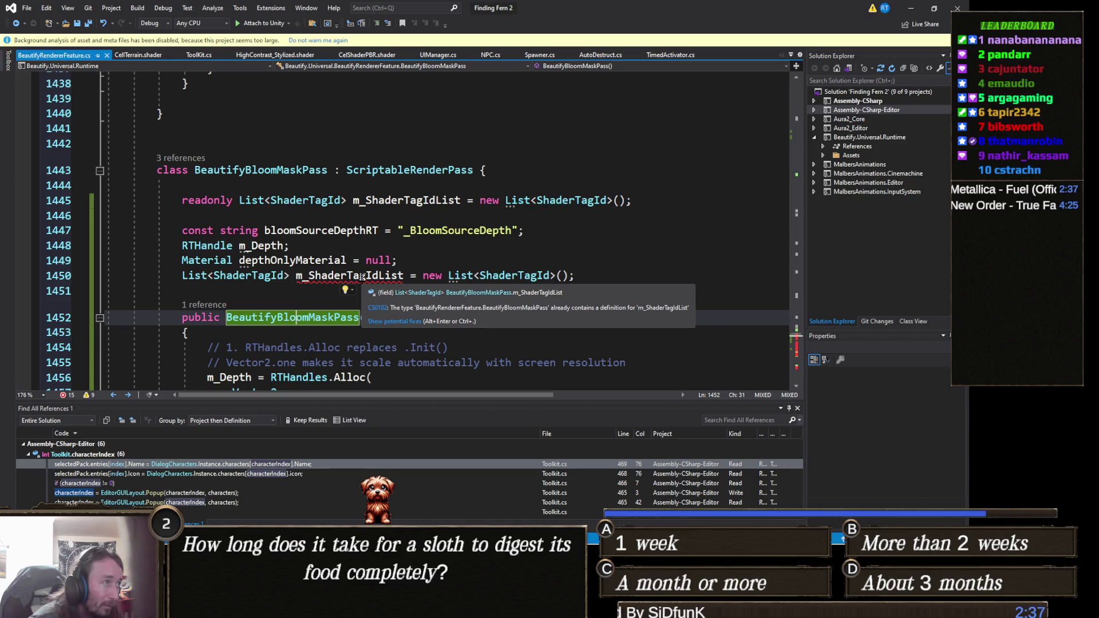
pyautogui.click(362, 278)
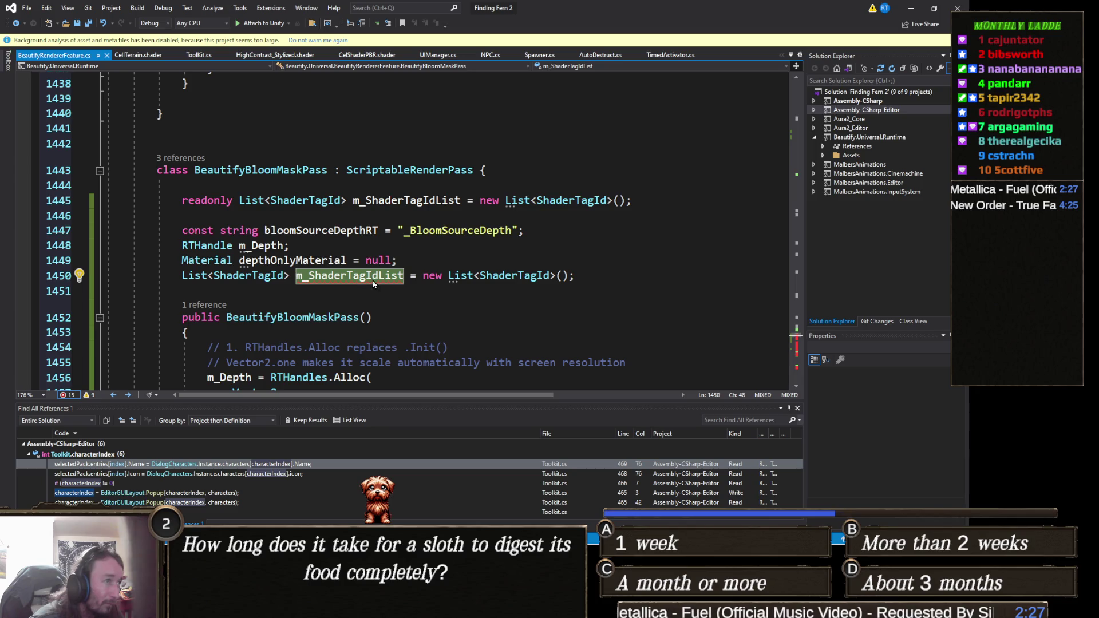
pyautogui.moveTo(375, 283)
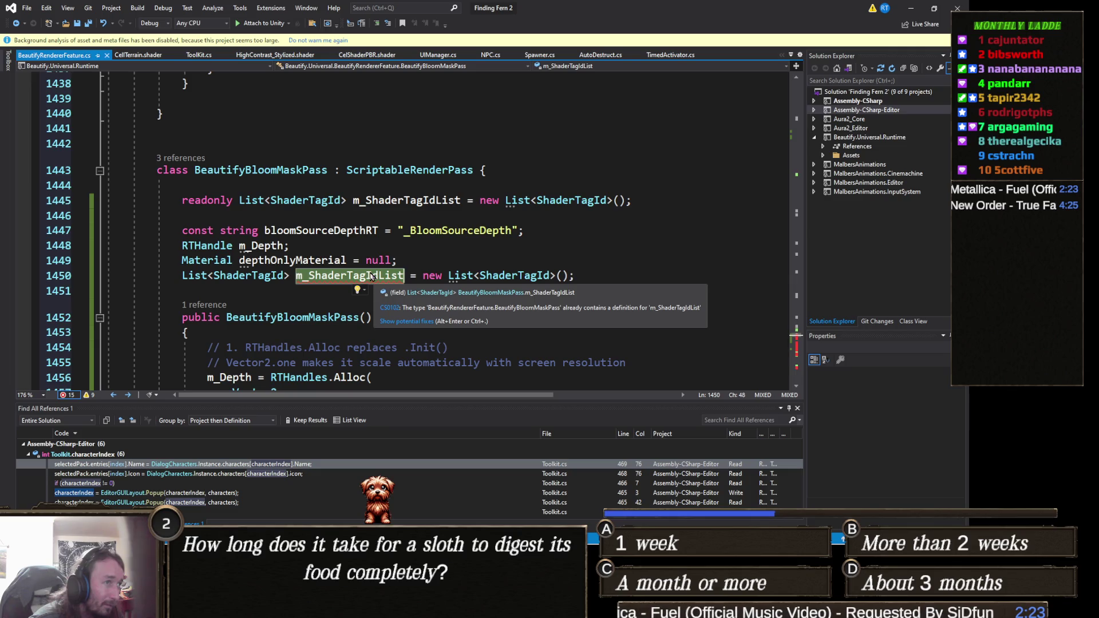
# - Search the file for m_ShaderTagIdList and step through its occurrences
pyautogui.hotkey('ctrl', 'f')
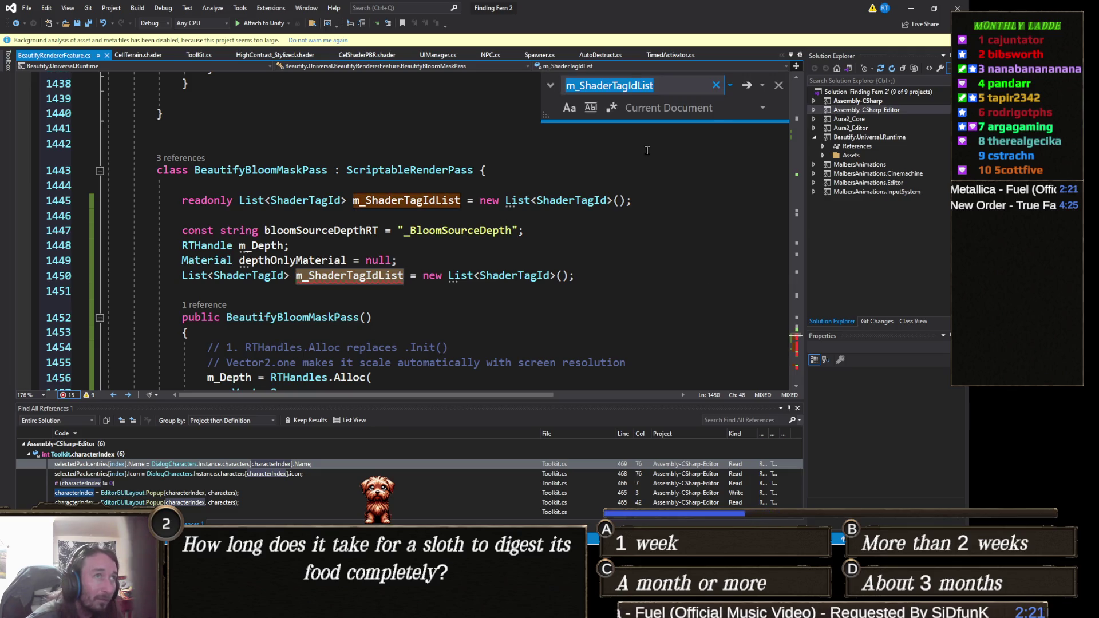
pyautogui.click(748, 86)
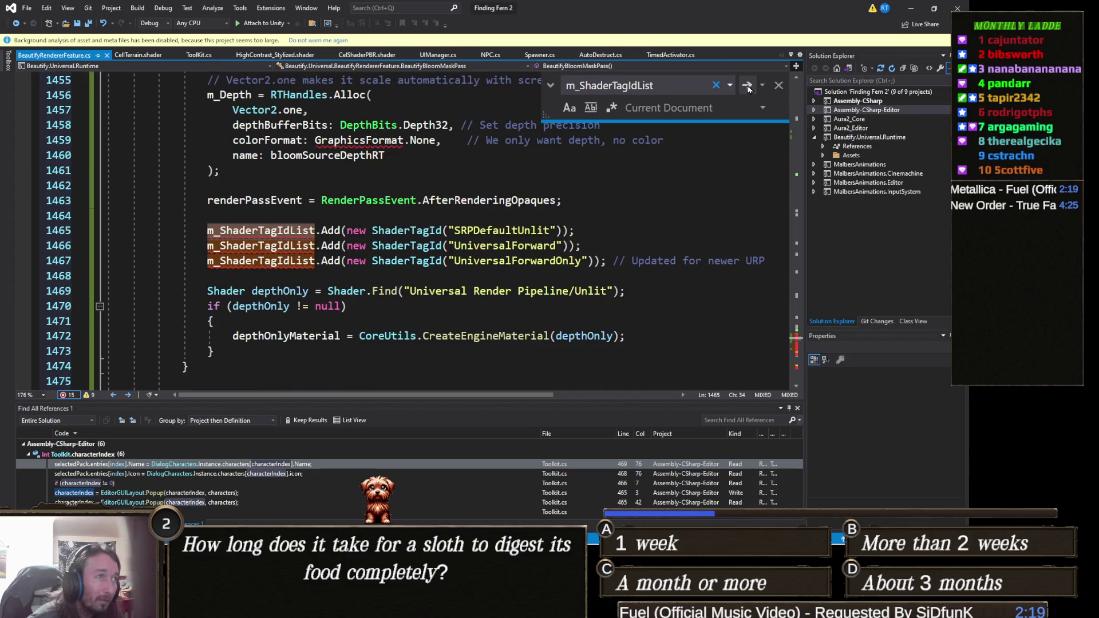
pyautogui.click(748, 86)
pyautogui.click(748, 85)
pyautogui.click(747, 86)
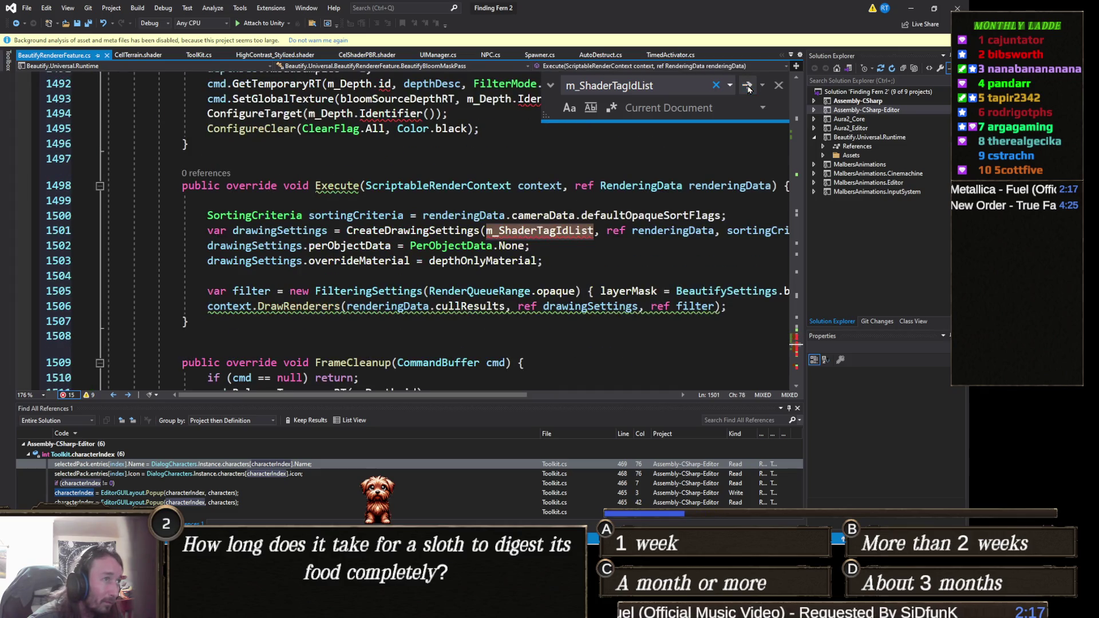
pyautogui.click(748, 86)
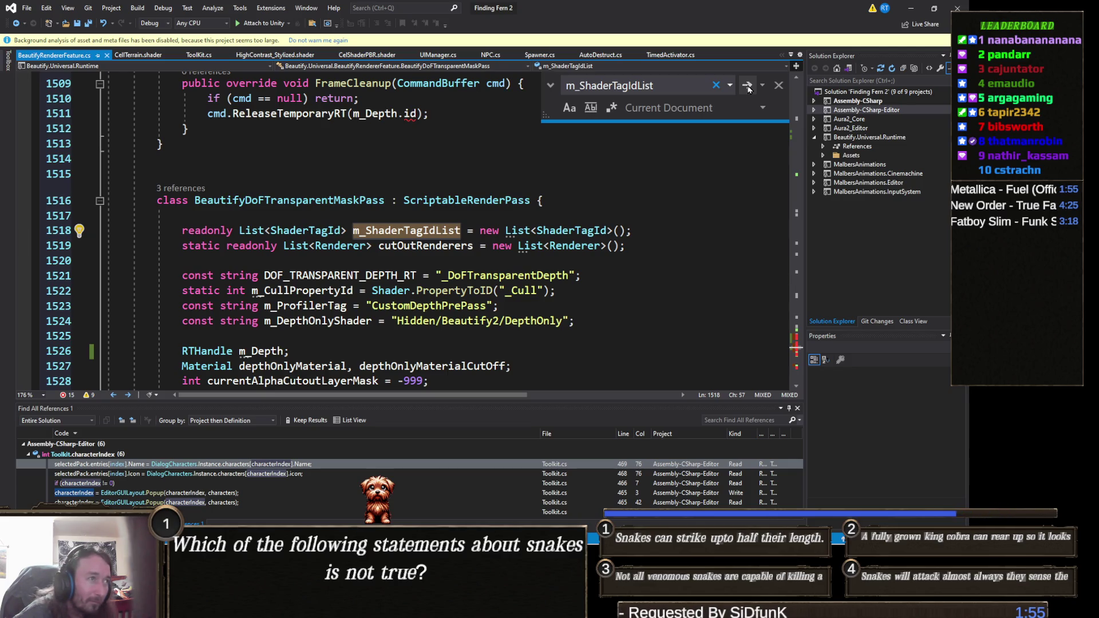
# - Cycle the m_ShaderTagIdList matches back to the readonly declaration at line 1445
pyautogui.click(748, 86)
pyautogui.click(748, 86)
pyautogui.click(748, 85)
pyautogui.click(748, 86)
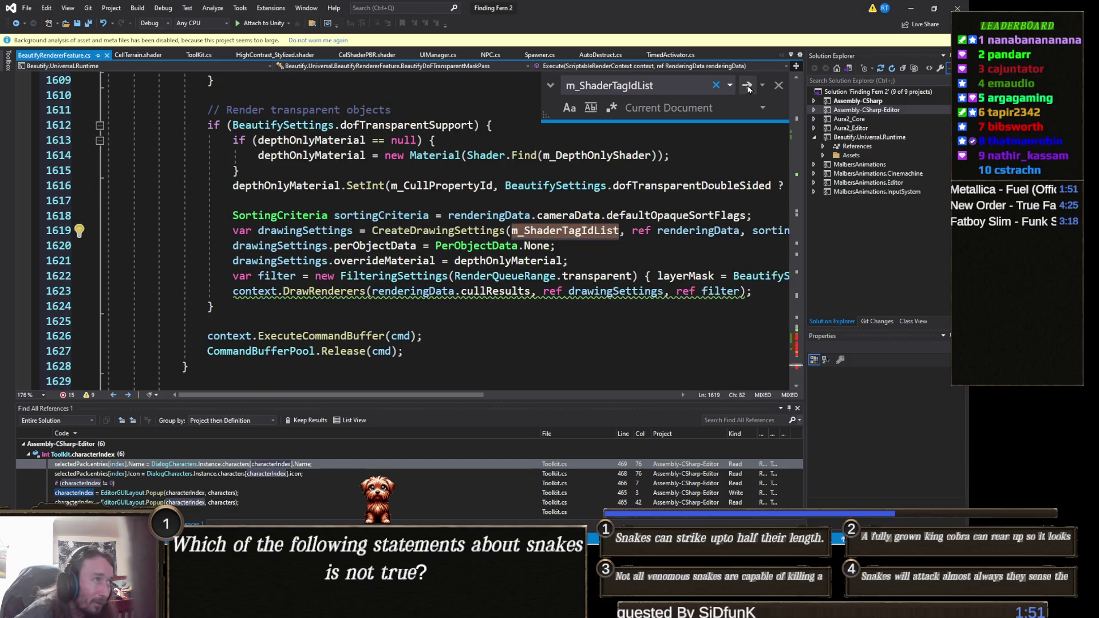
pyautogui.click(747, 86)
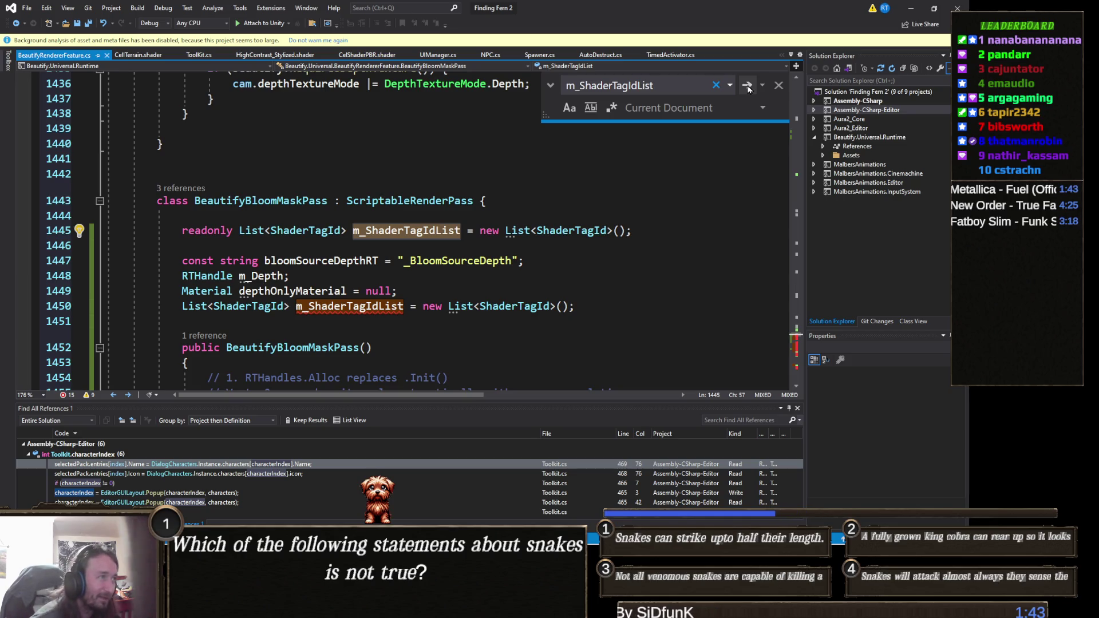
# - Comment out the duplicate m_ShaderTagIdList declaration on line 1450 with //
pyautogui.click(388, 248)
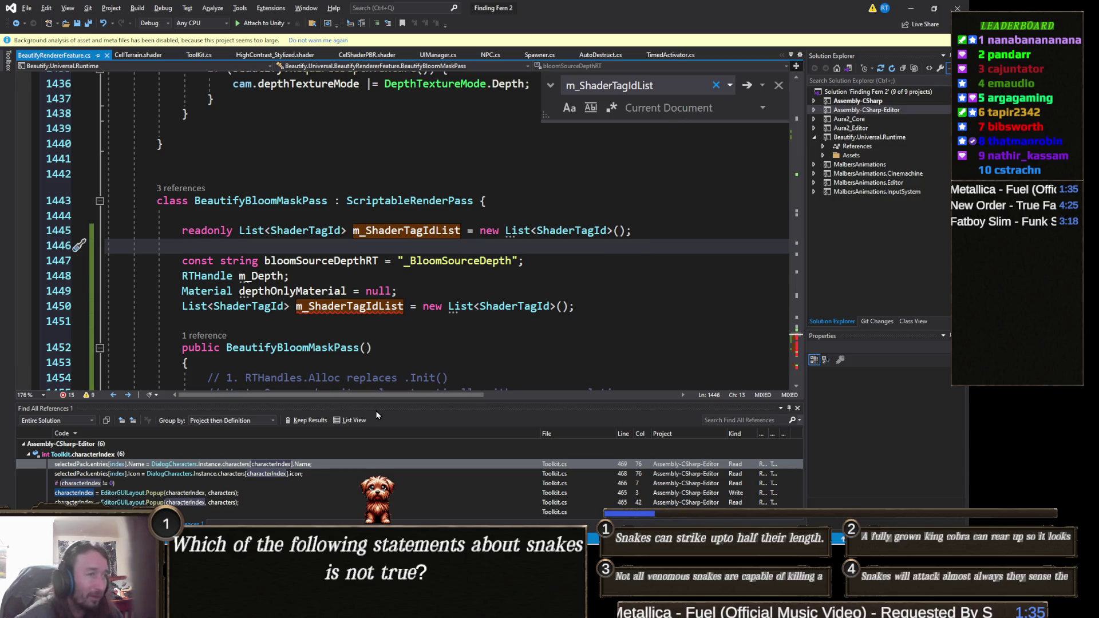
pyautogui.hotkey('alt', 'Tab')
pyautogui.hotkey('alt', 'Tab')
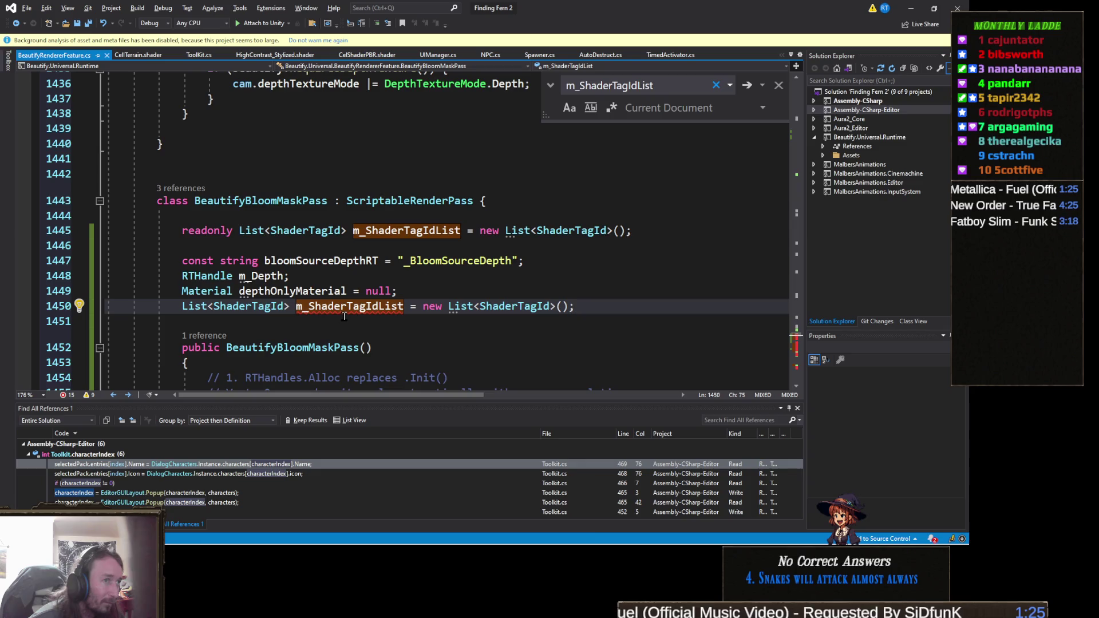
pyautogui.click(207, 347)
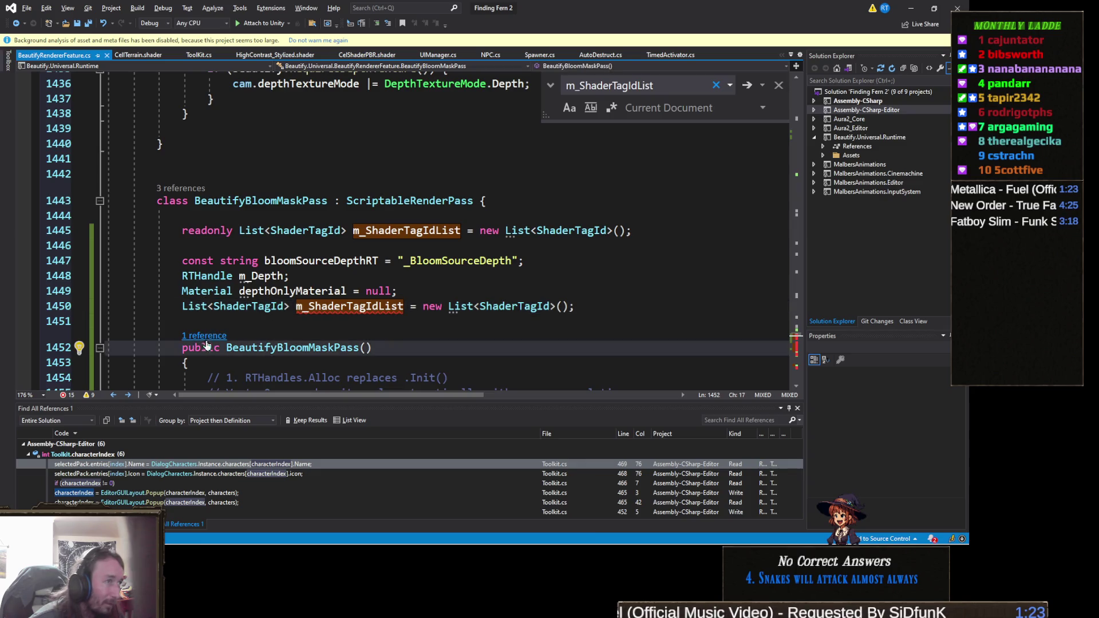
pyautogui.click(180, 308)
pyautogui.write('//')
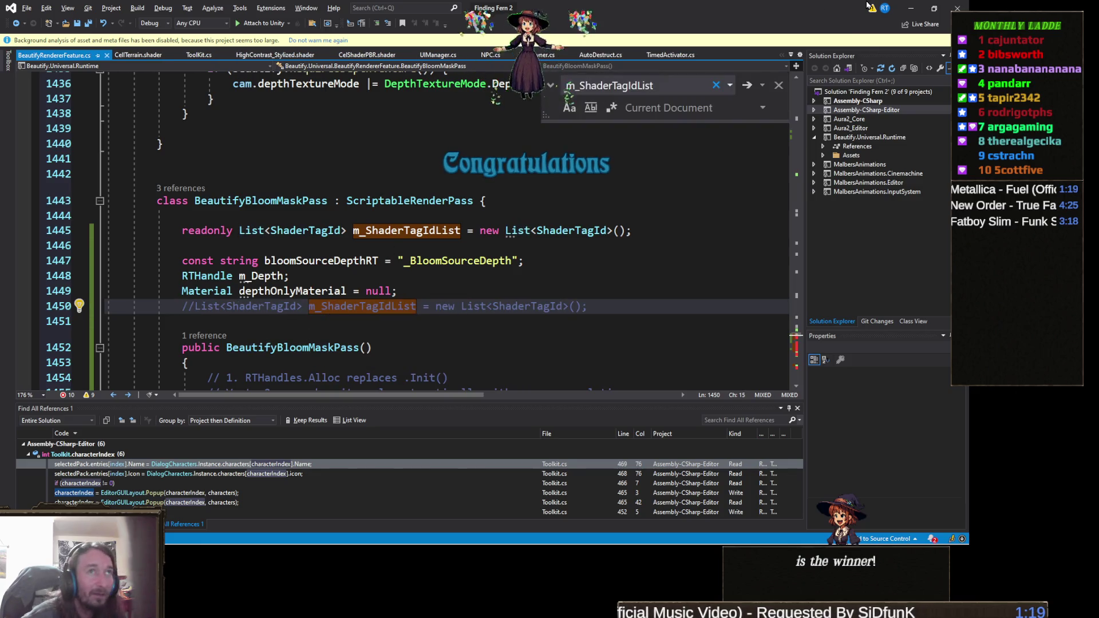
# - Clear Unity's console and open the line 1532 CS1061 m_Depth.Init error in BeautifyDoFTransparentMaskPass
pyautogui.hotkey('alt', 'Tab')
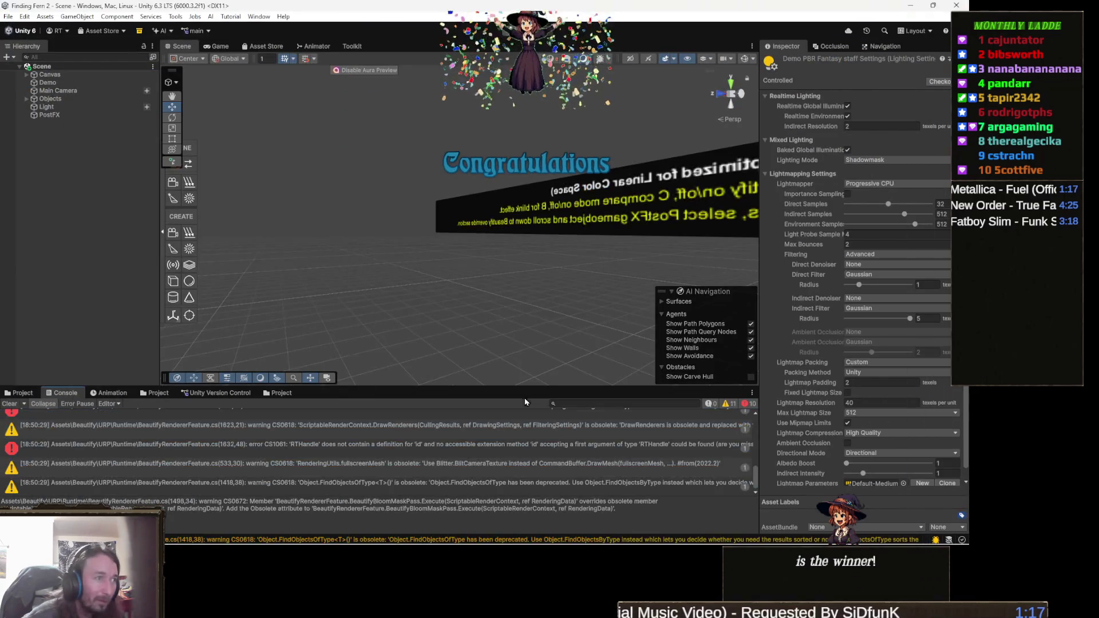
pyautogui.click(8, 404)
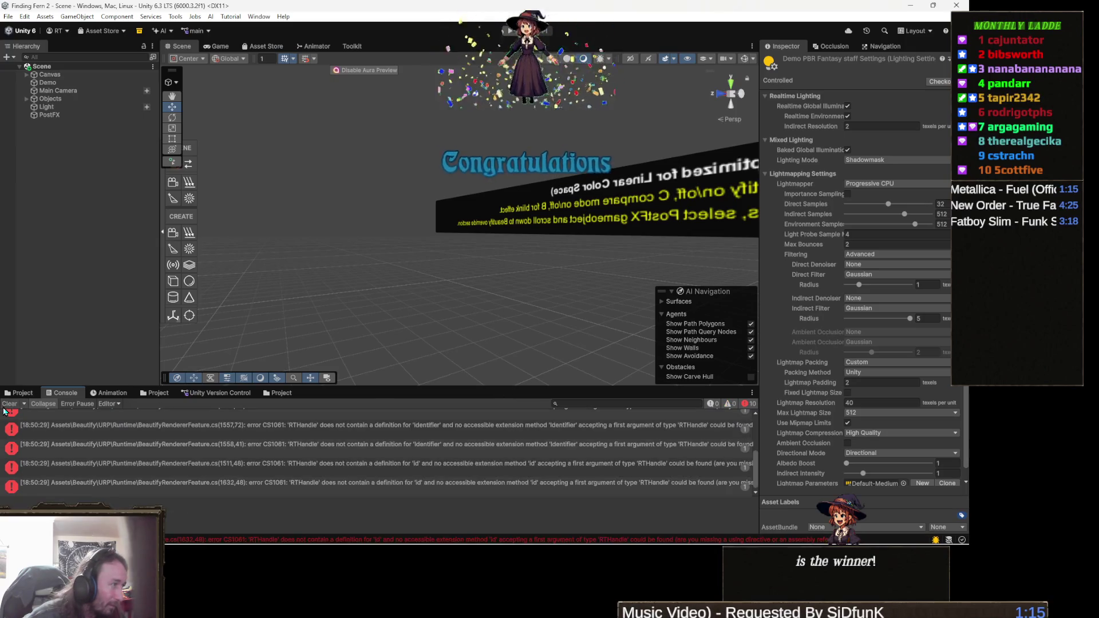
pyautogui.scroll(3, 383, 453)
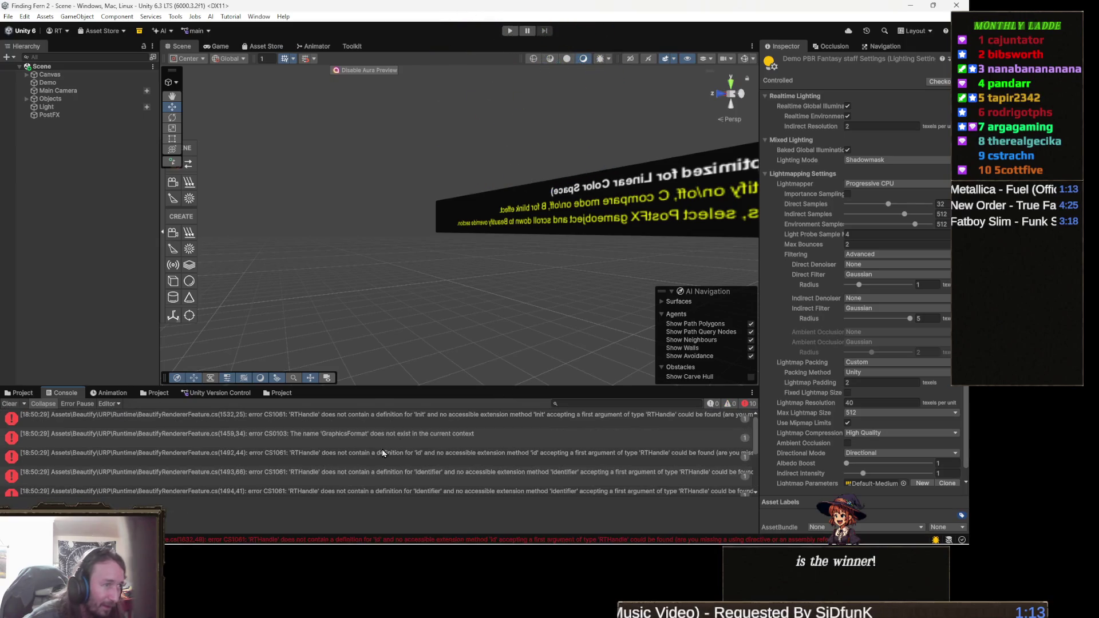
pyautogui.doubleClick(503, 419)
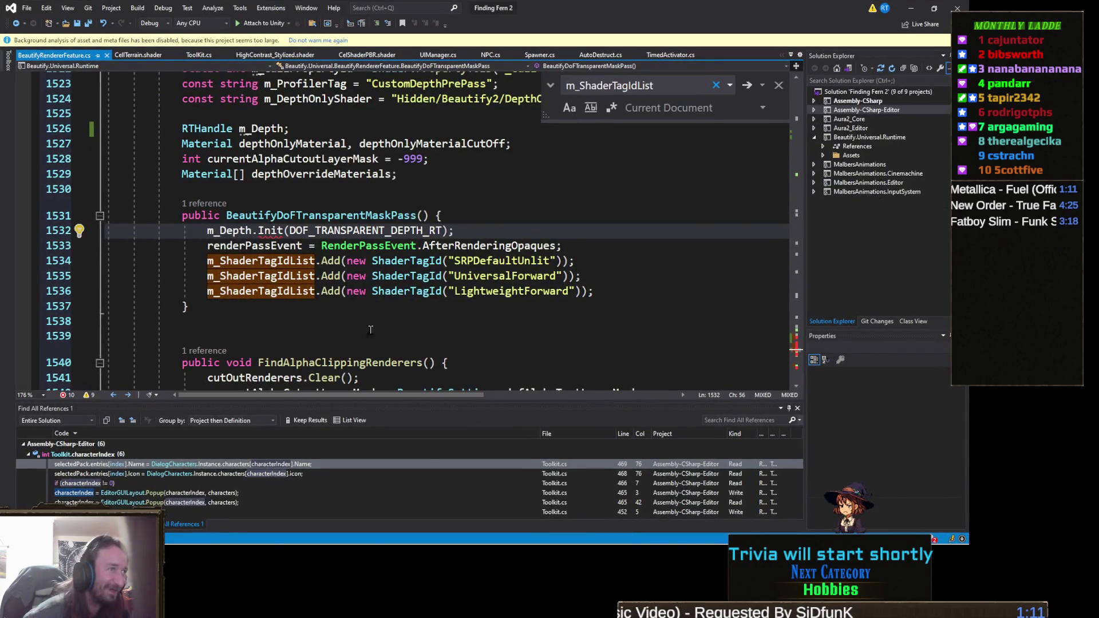
pyautogui.click(380, 320)
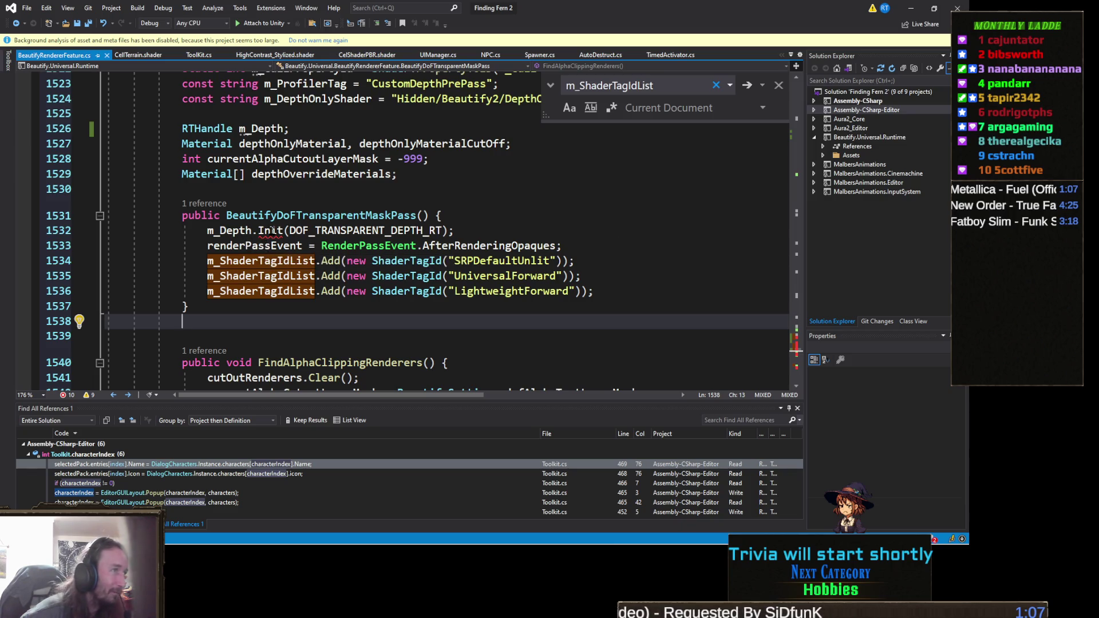
# - Replace the DoF mask pass fields and constructor with CreateEngineMaterial code plus Dispose, then return to Unity
pyautogui.moveTo(272, 230)
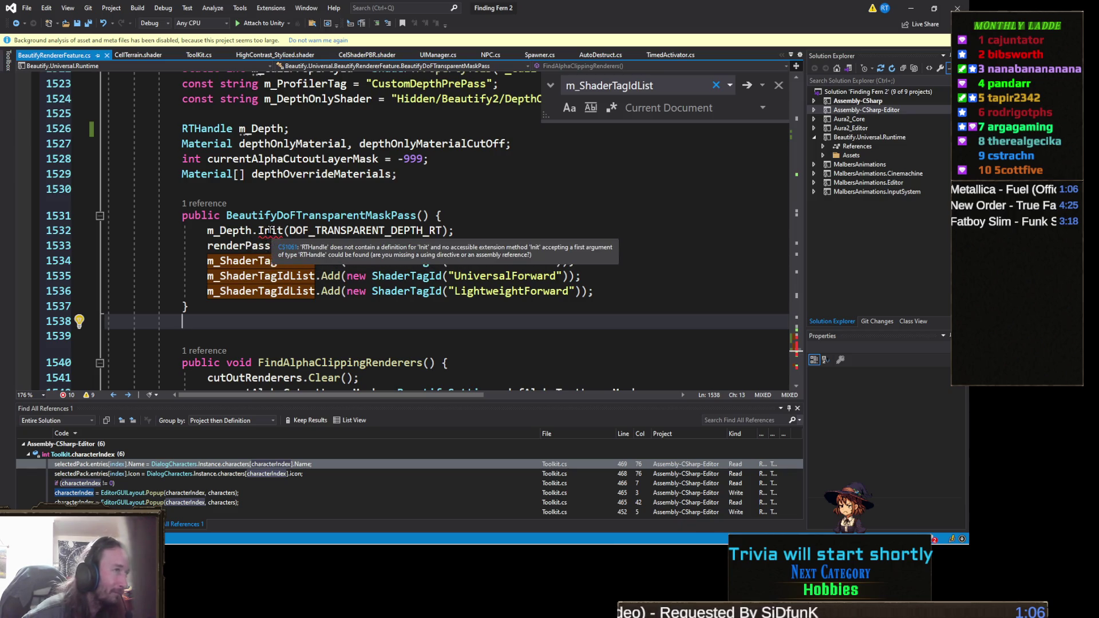
pyautogui.click(201, 311)
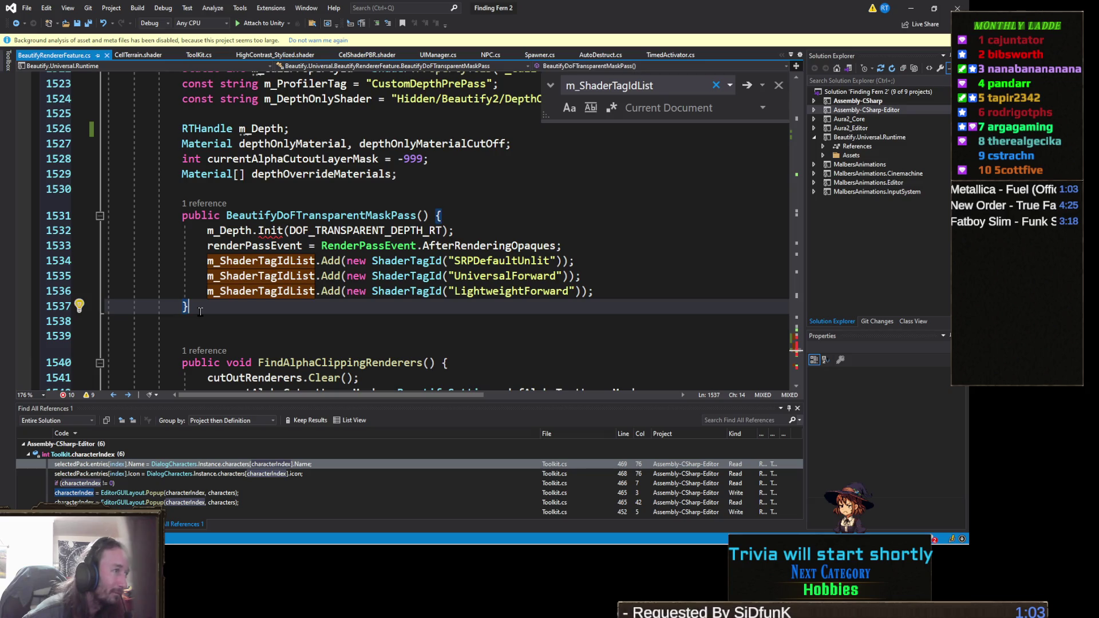
pyautogui.moveTo(200, 311)
pyautogui.mouseDown()
pyautogui.moveTo(77, 260)
pyautogui.moveTo(59, 127)
pyautogui.mouseUp()
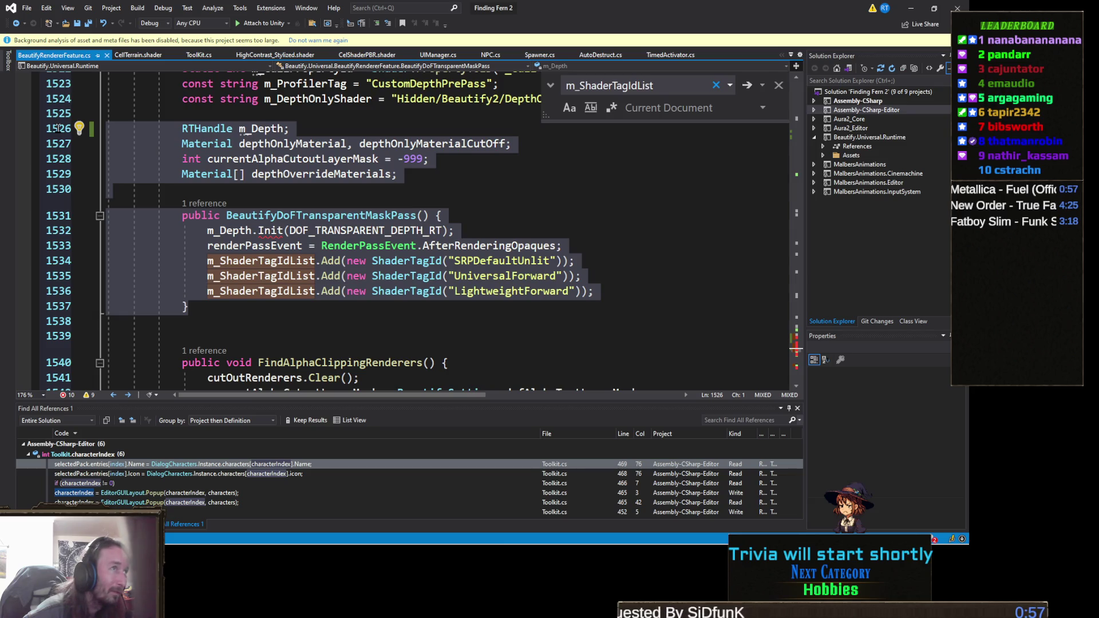
pyautogui.scroll(2, 59, 127)
pyautogui.moveTo(59, 127); pyautogui.dragTo(57, 212)
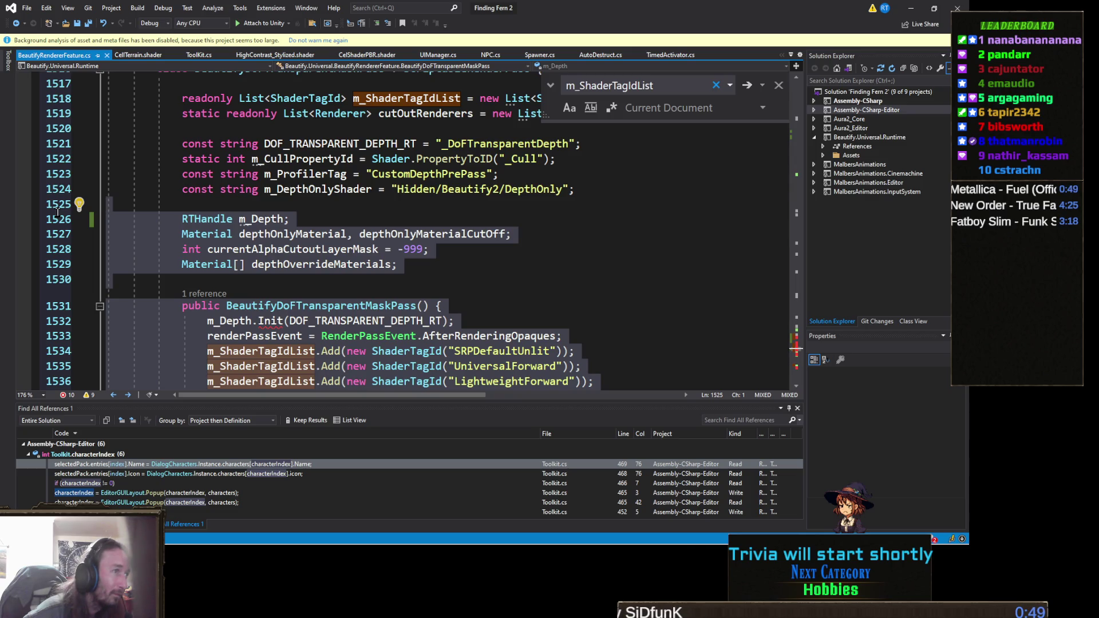
pyautogui.scroll(1, 57, 213)
pyautogui.moveTo(58, 213); pyautogui.dragTo(33, 136)
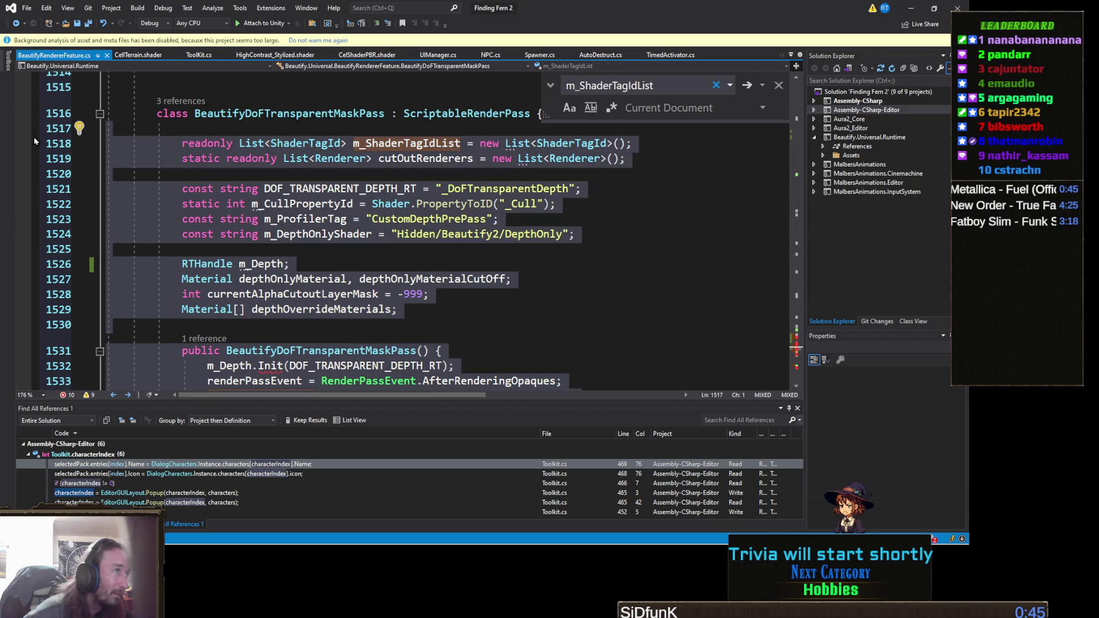
pyautogui.scroll(-4, 293, 296)
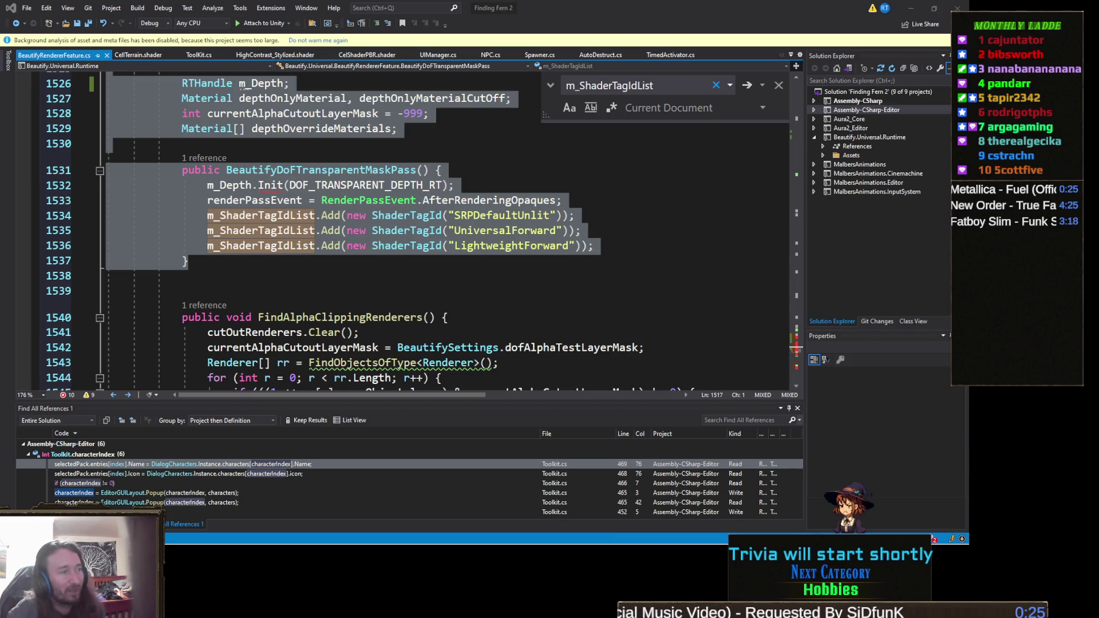
pyautogui.moveTo(634, 545)
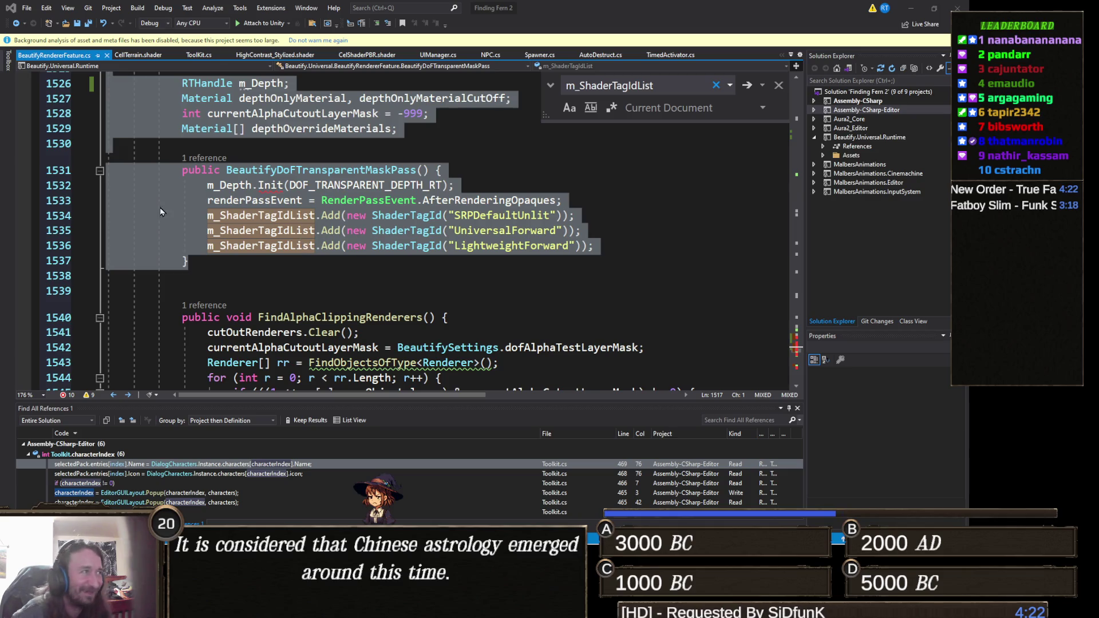
pyautogui.scroll(-1, 32, 164)
pyautogui.hotkey('ctrl', 'v')
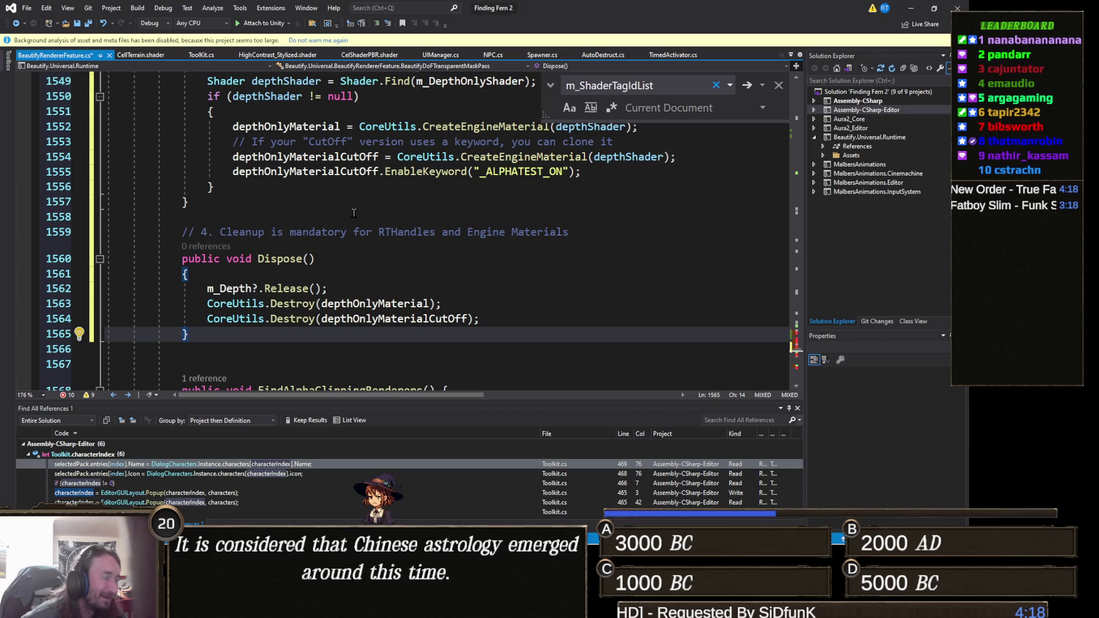
pyautogui.click(908, 11)
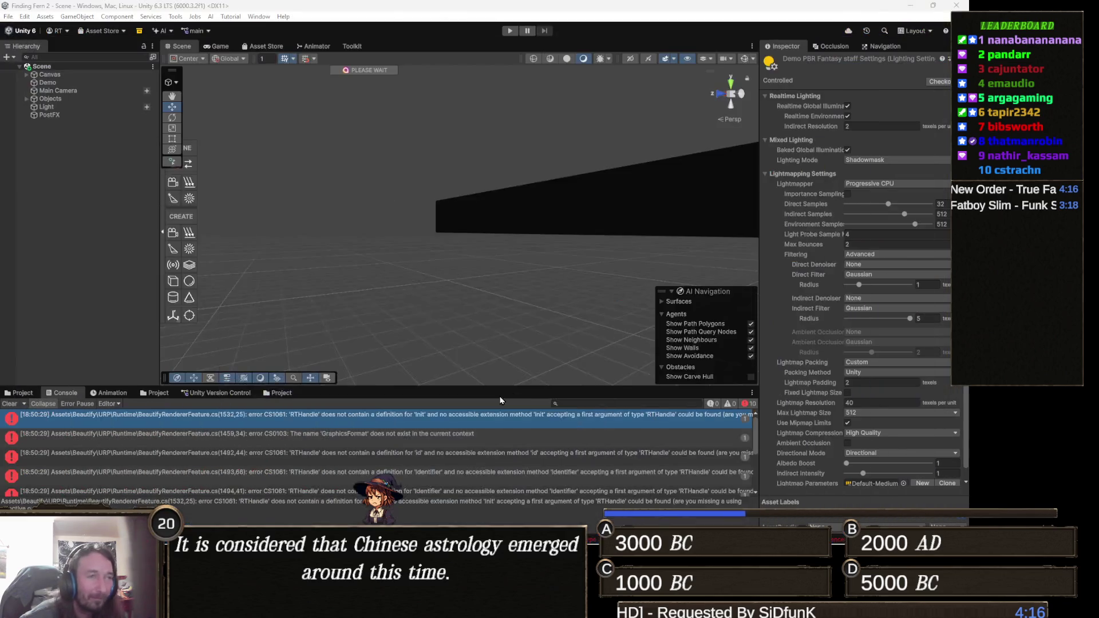
# - Hide console warnings and open the CS0103 GraphicsFormat error at line 1459
pyautogui.scroll(-2, 512, 444)
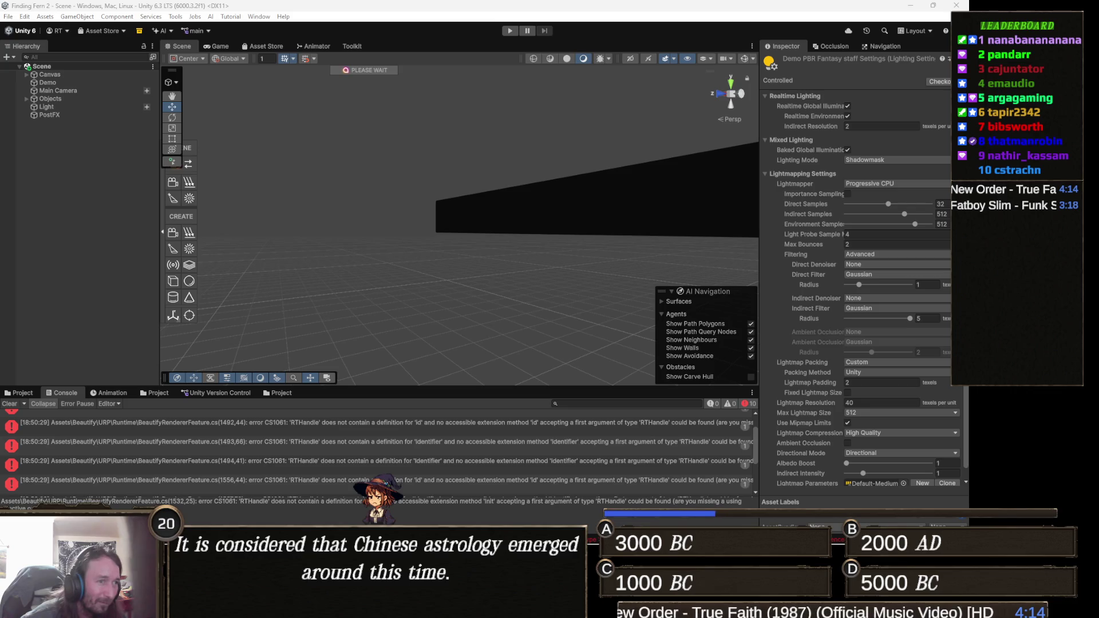
pyautogui.scroll(2, 106, 461)
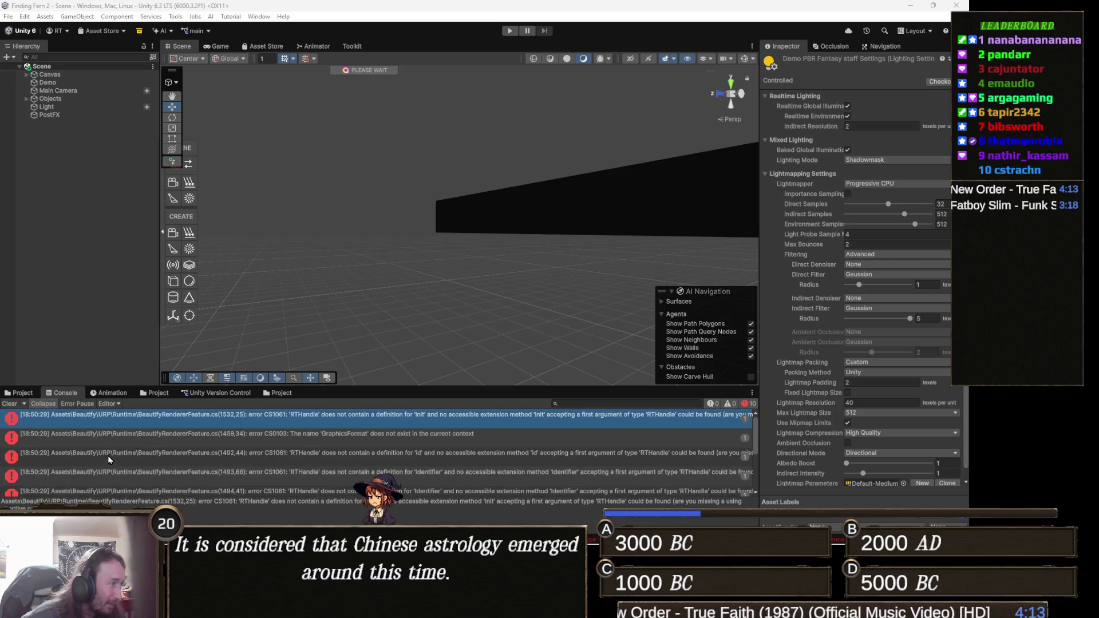
pyautogui.doubleClick(458, 425)
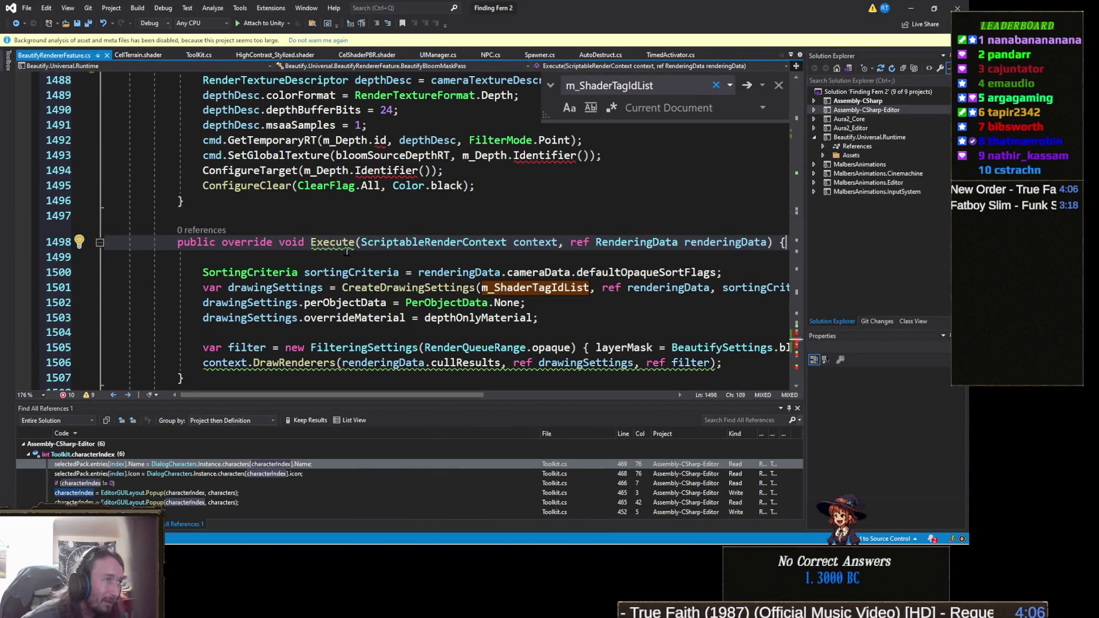
pyautogui.moveTo(344, 246)
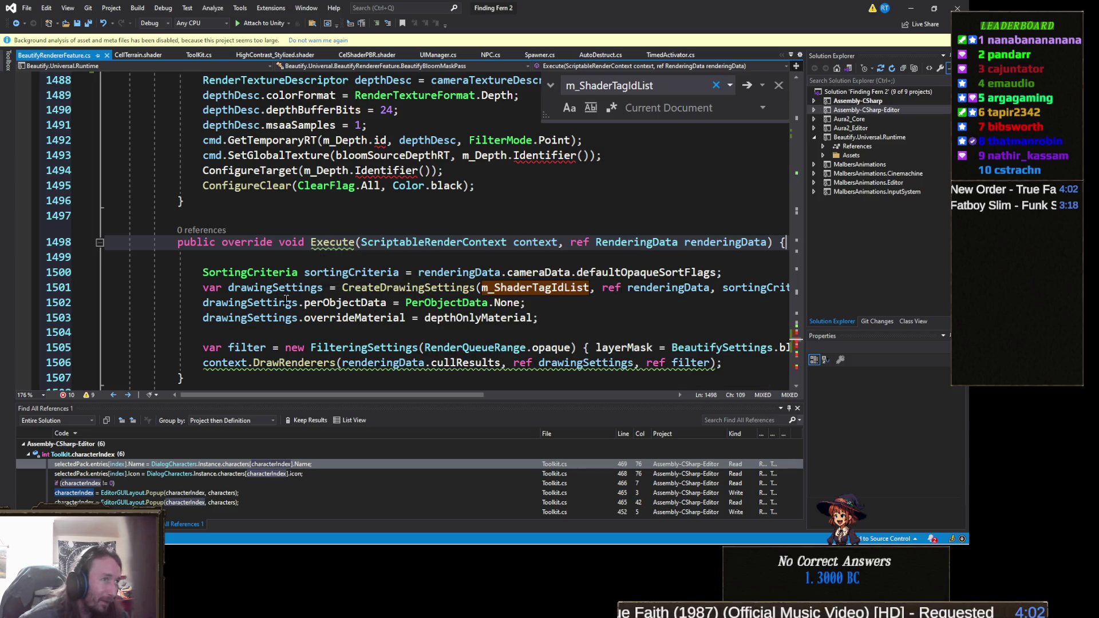
pyautogui.hotkey('alt', 'Tab')
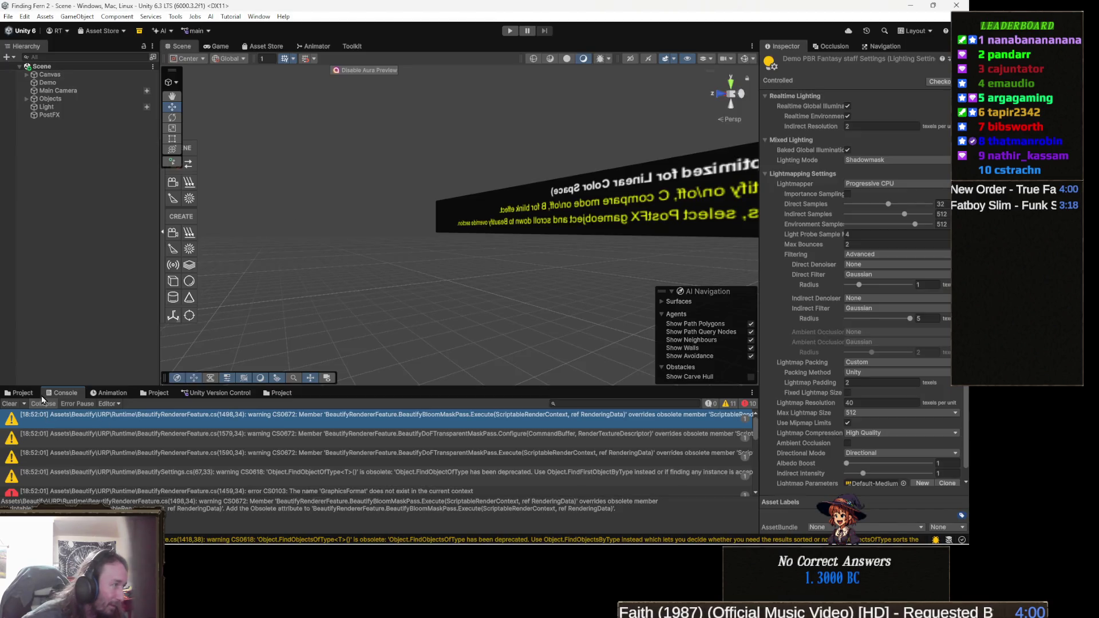
pyautogui.click(10, 404)
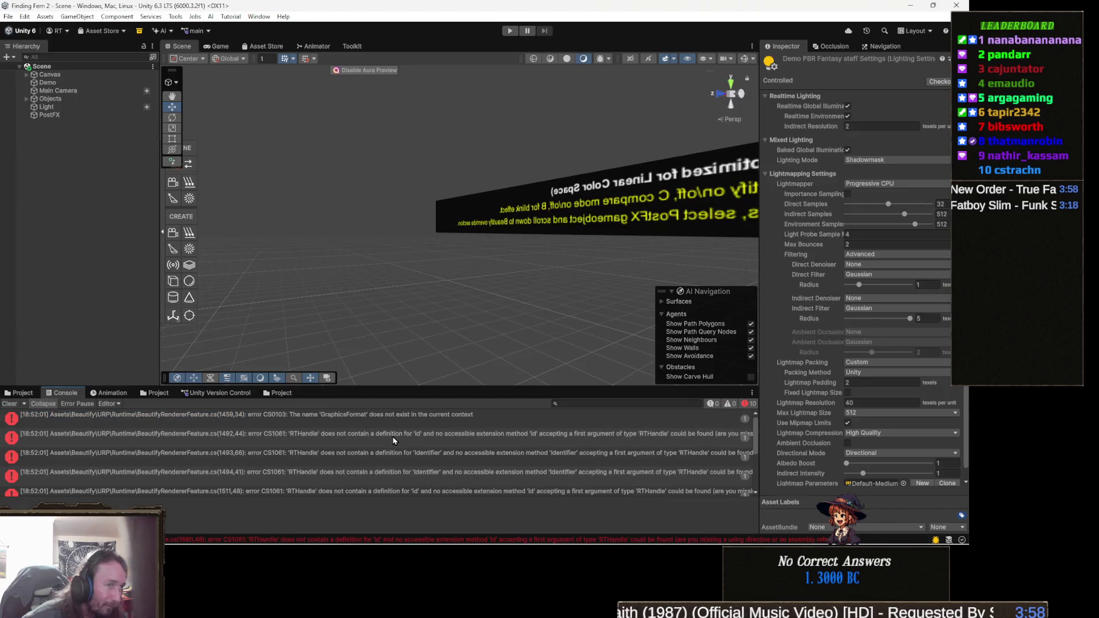
pyautogui.doubleClick(445, 419)
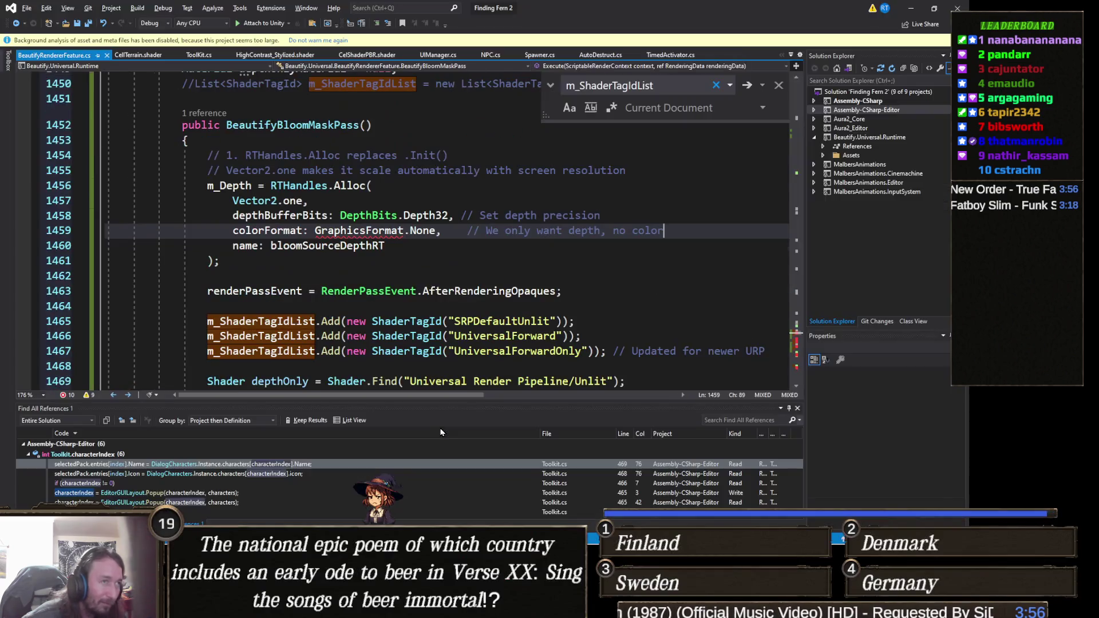
# - Inspect the unresolved GraphicsFormat error on line 1459 of BeautifyRendererFeature.cs
pyautogui.click(280, 267)
pyautogui.scroll(1, 344, 286)
pyautogui.moveTo(381, 275)
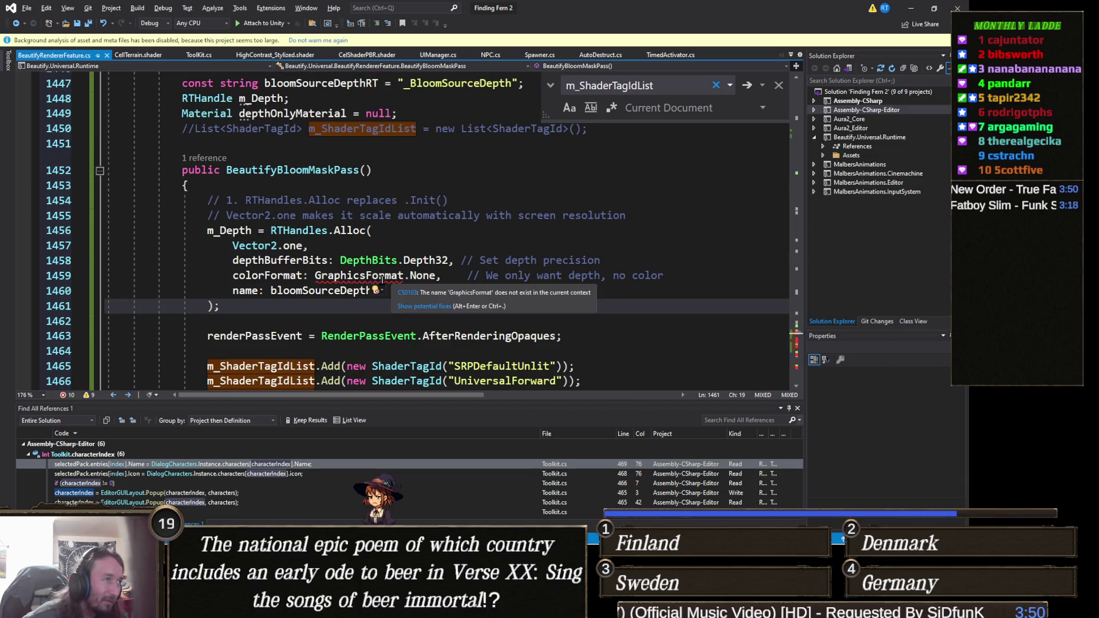
pyautogui.doubleClick(382, 277)
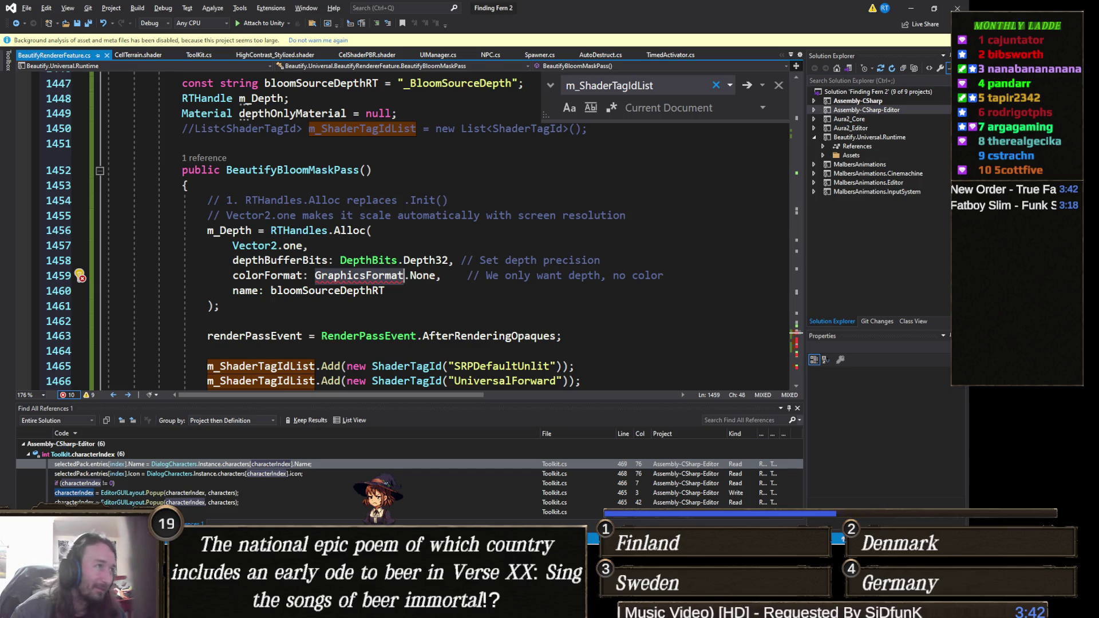
pyautogui.hotkey('alt', 'Tab')
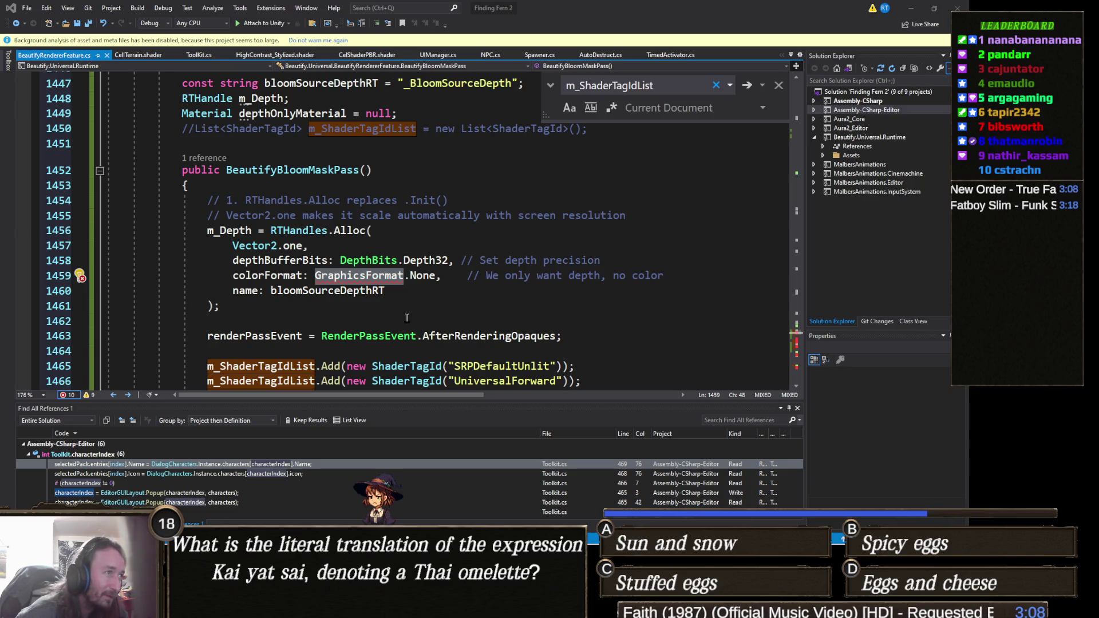
# - Add 'using UnityEngine.Experimental.Rendering;' via the suggested fix, save, and return to Unity
pyautogui.moveTo(389, 293)
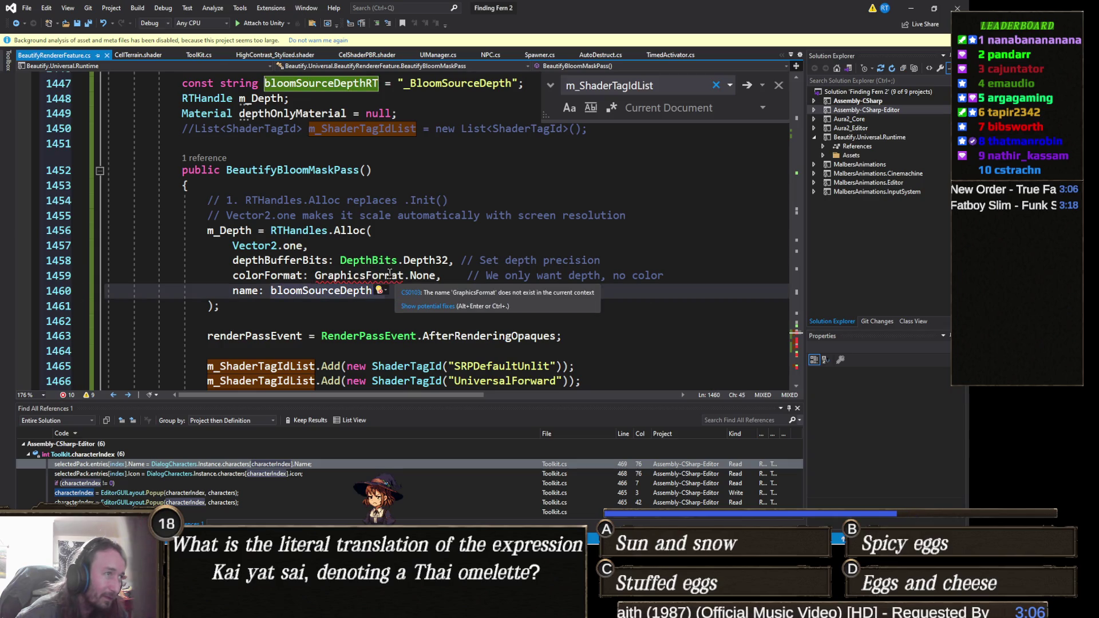
pyautogui.click(392, 276)
pyautogui.moveTo(392, 277)
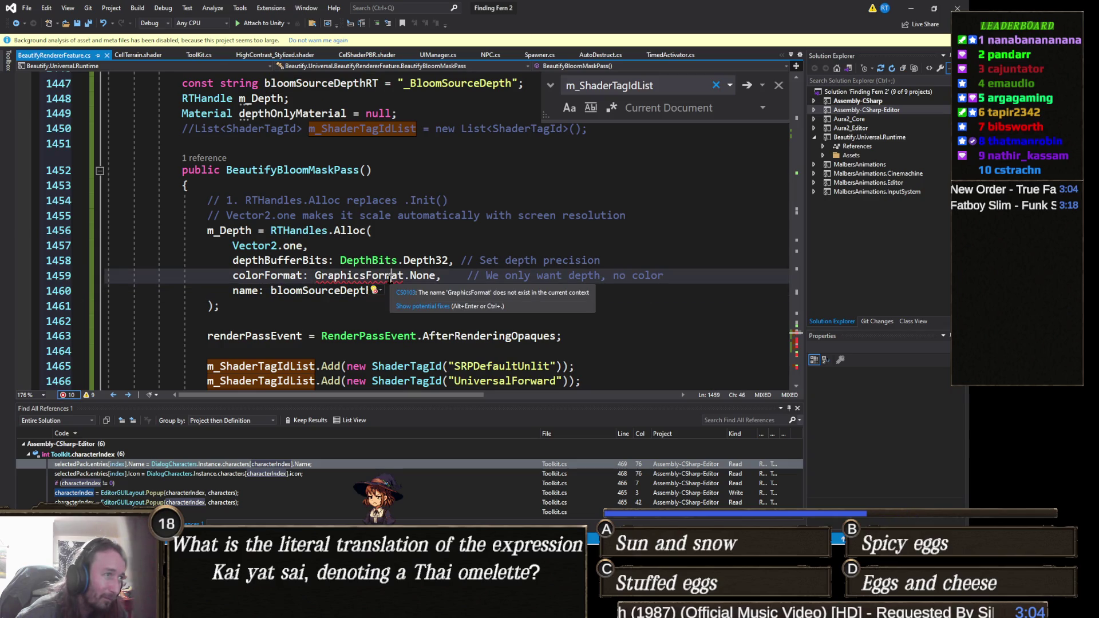
pyautogui.click(412, 307)
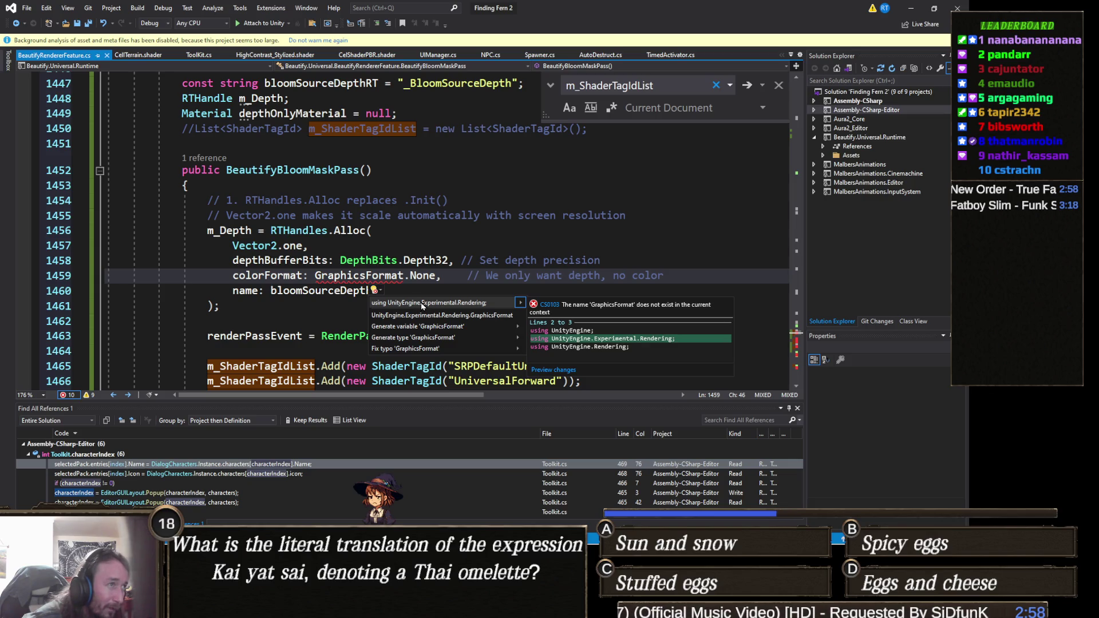
pyautogui.click(420, 302)
pyautogui.hotkey('ctrl', 's')
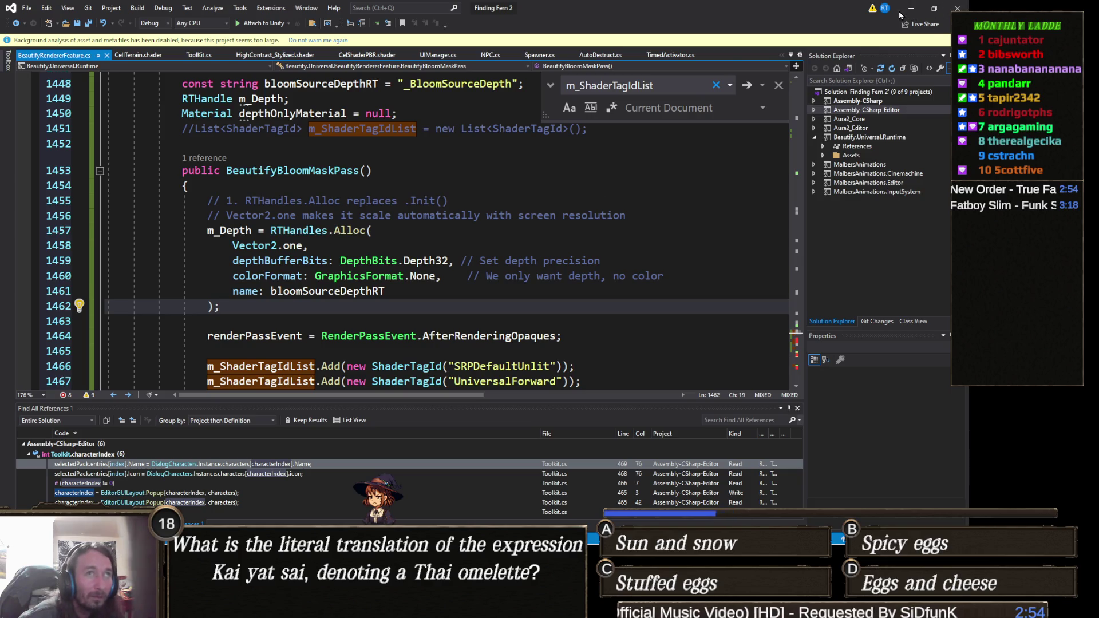
pyautogui.click(911, 10)
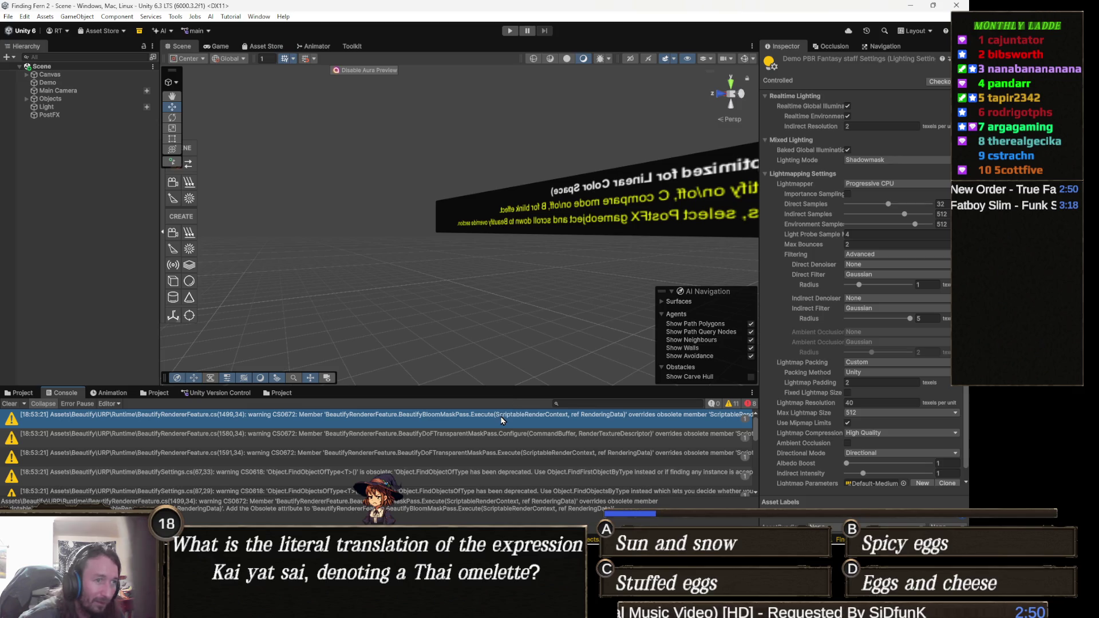
# - Hide Unity console warnings to show only CS1061 RTHandle errors, then view line 1585
pyautogui.doubleClick(502, 420)
pyautogui.hotkey('alt', 'Tab')
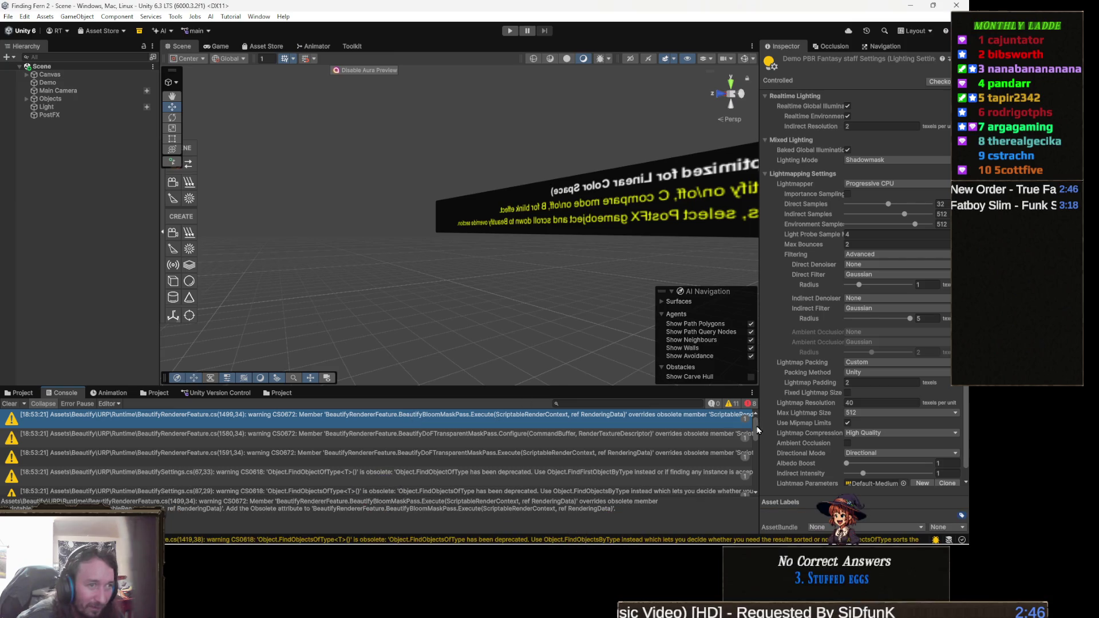
pyautogui.click(732, 404)
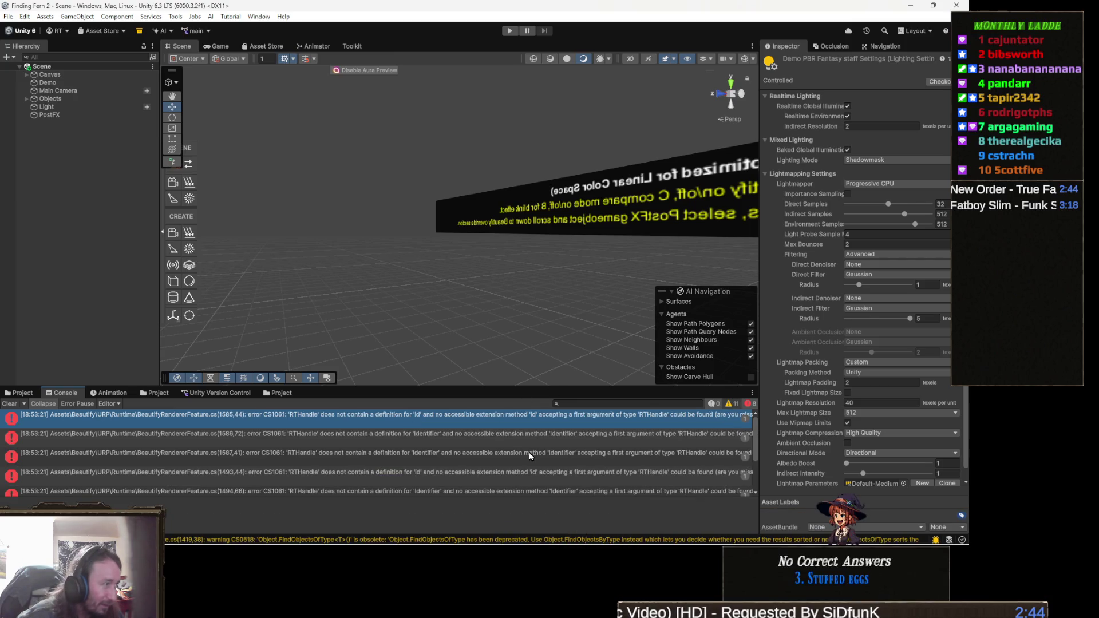
pyautogui.hotkey('alt', 'Tab')
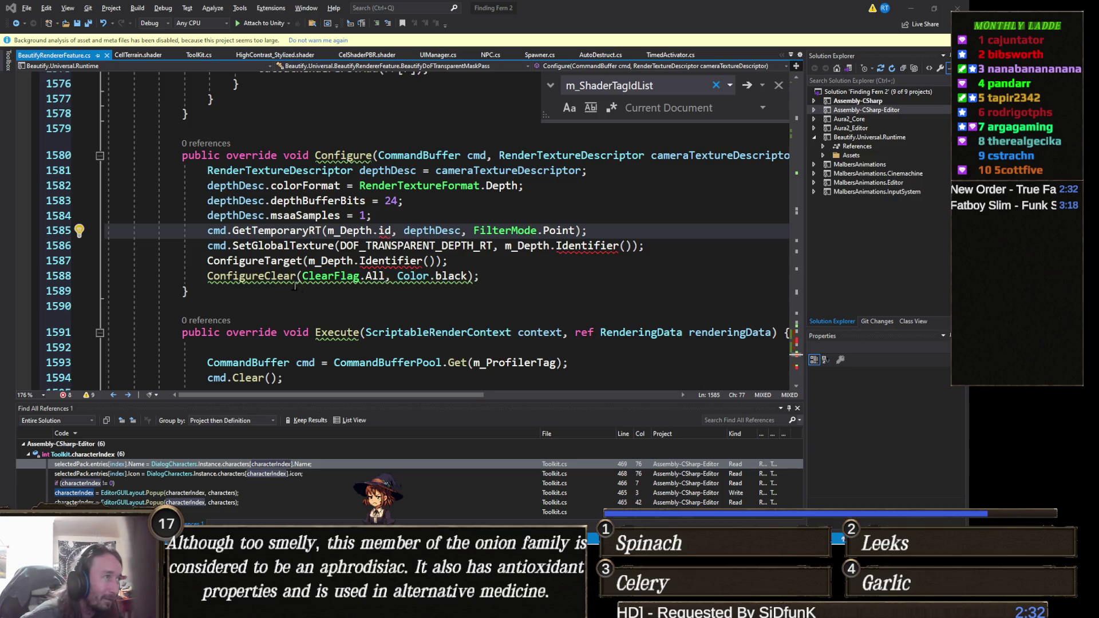
# - Try alternative m_Depth members on line 1585 through IntelliSense, such as nameID and GetInstanceID
pyautogui.click(198, 291)
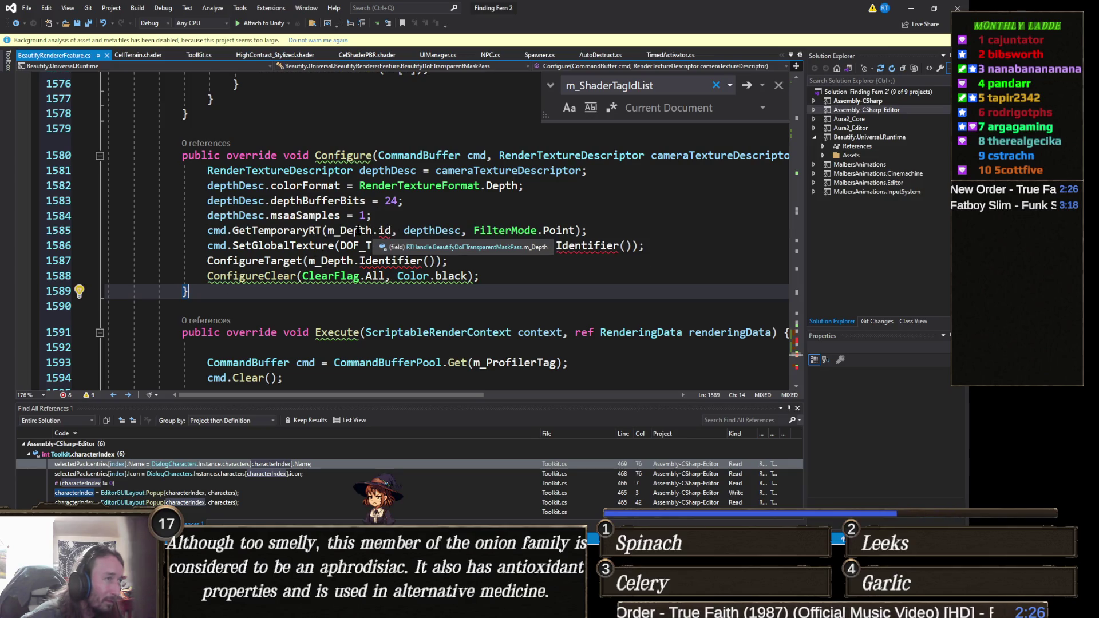
pyautogui.click(391, 230)
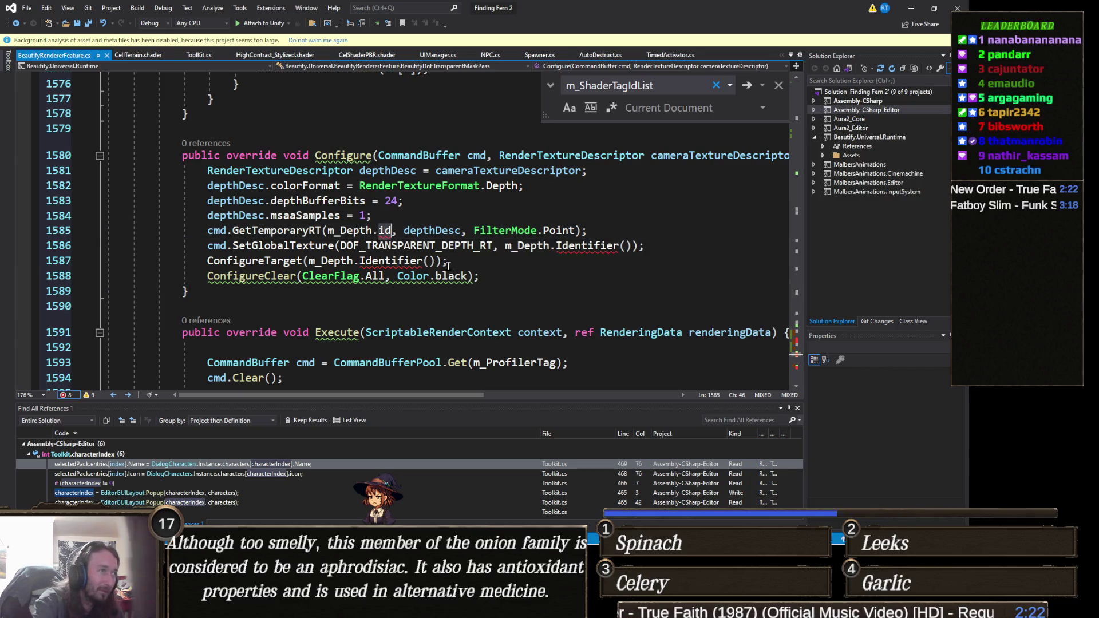
pyautogui.press('BackSpace')
pyautogui.press('BackSpace')
pyautogui.write('get')
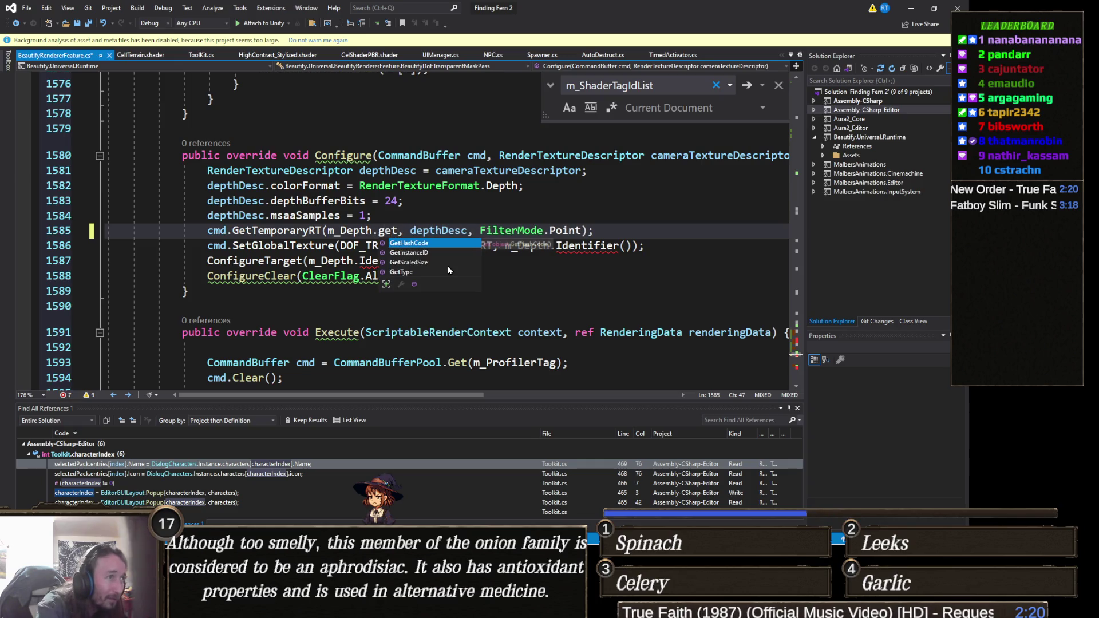
pyautogui.press('Down')
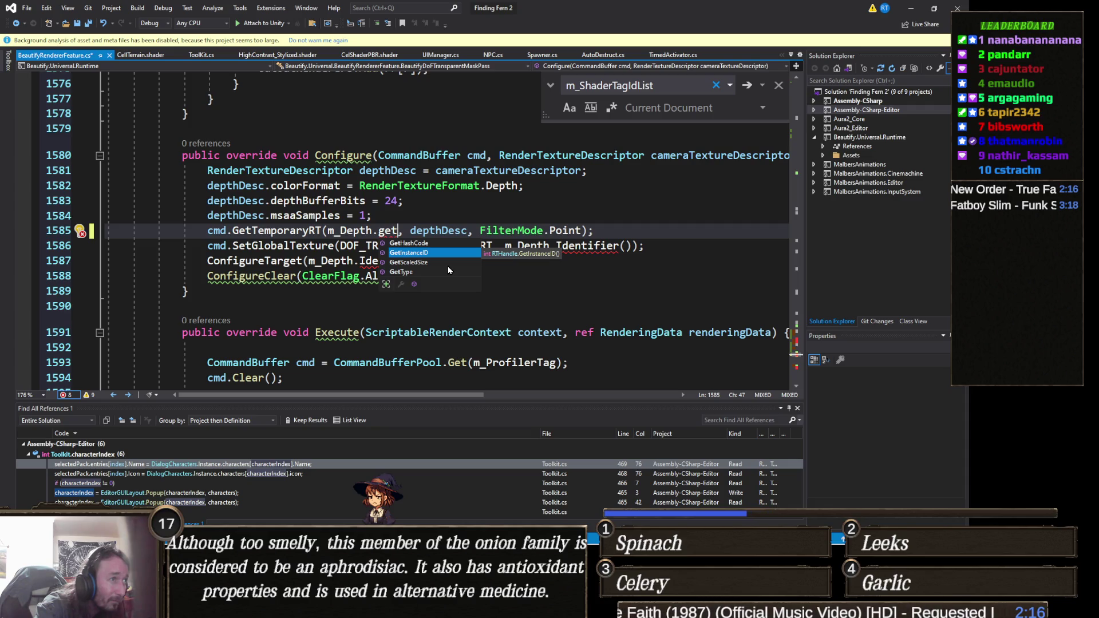
pyautogui.press('BackSpace')
pyautogui.press('BackSpace')
pyautogui.press('BackSpace')
pyautogui.write('id')
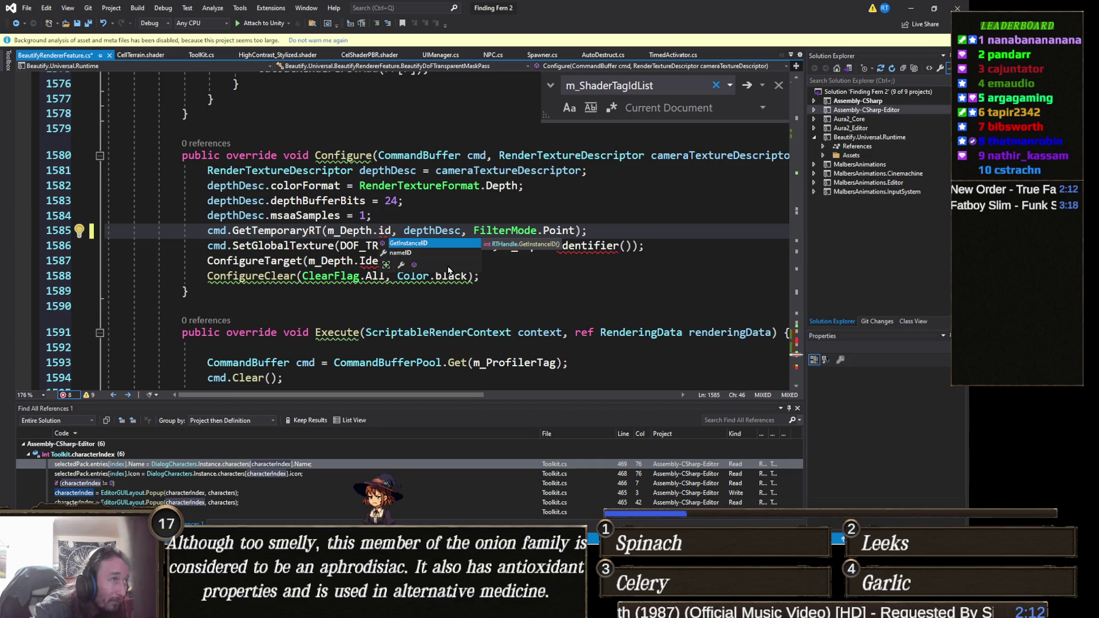
pyautogui.press('Down')
pyautogui.press('Tab')
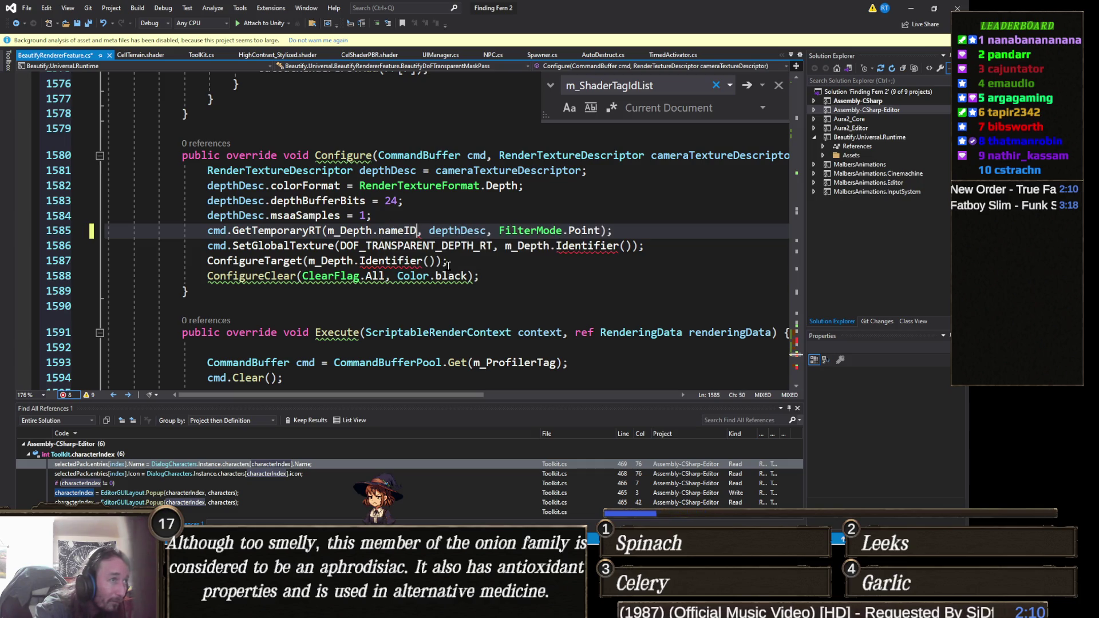
pyautogui.click(404, 276)
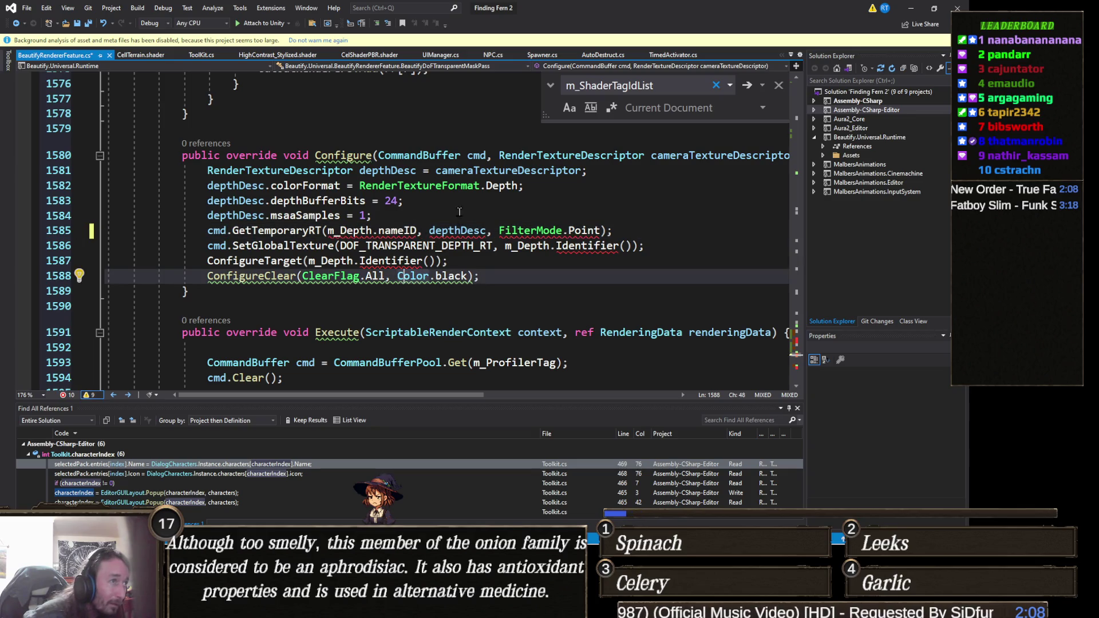
pyautogui.click(417, 227)
pyautogui.moveTo(417, 229); pyautogui.dragTo(379, 229)
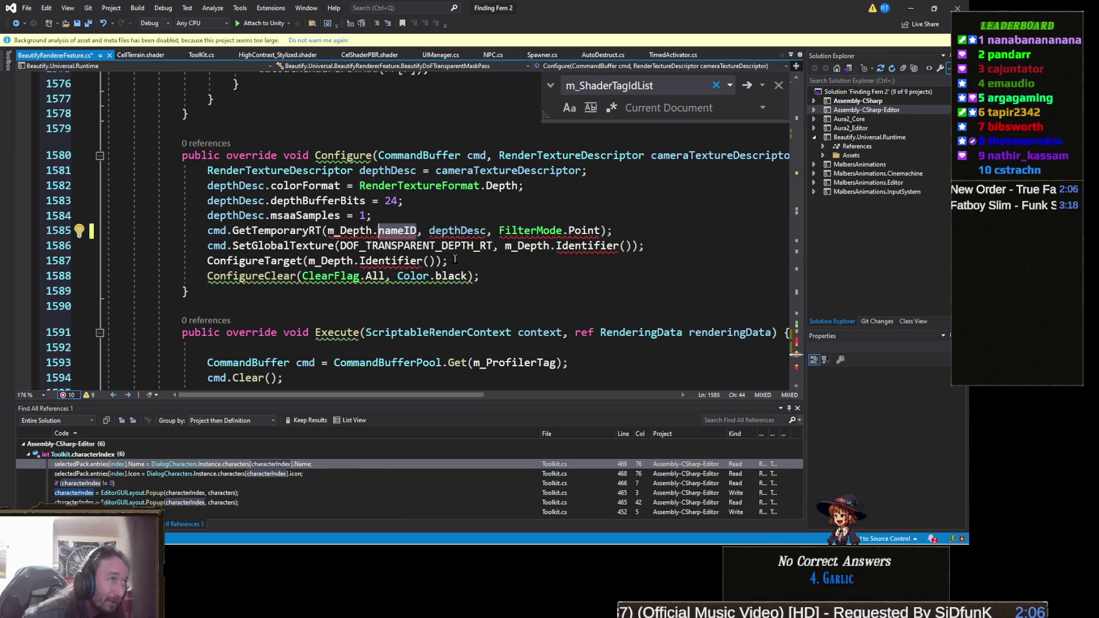
pyautogui.hotkey('ctrl', 'space')
pyautogui.press('Escape')
pyautogui.hotkey('ctrl', 'space')
pyautogui.press('Tab')
pyautogui.press('BackSpace')
pyautogui.press('BackSpace')
pyautogui.press('BackSpace')
pyautogui.write('inst()')
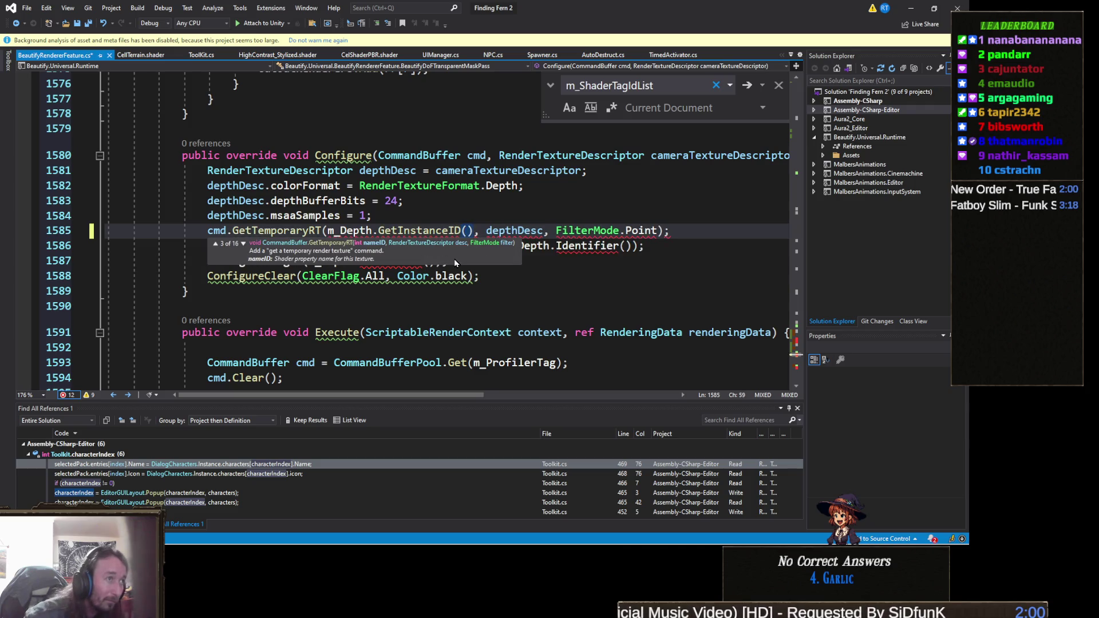
# - Replace GetInstanceID() with id on line 1585 after checking the Identifier calls
pyautogui.click(429, 333)
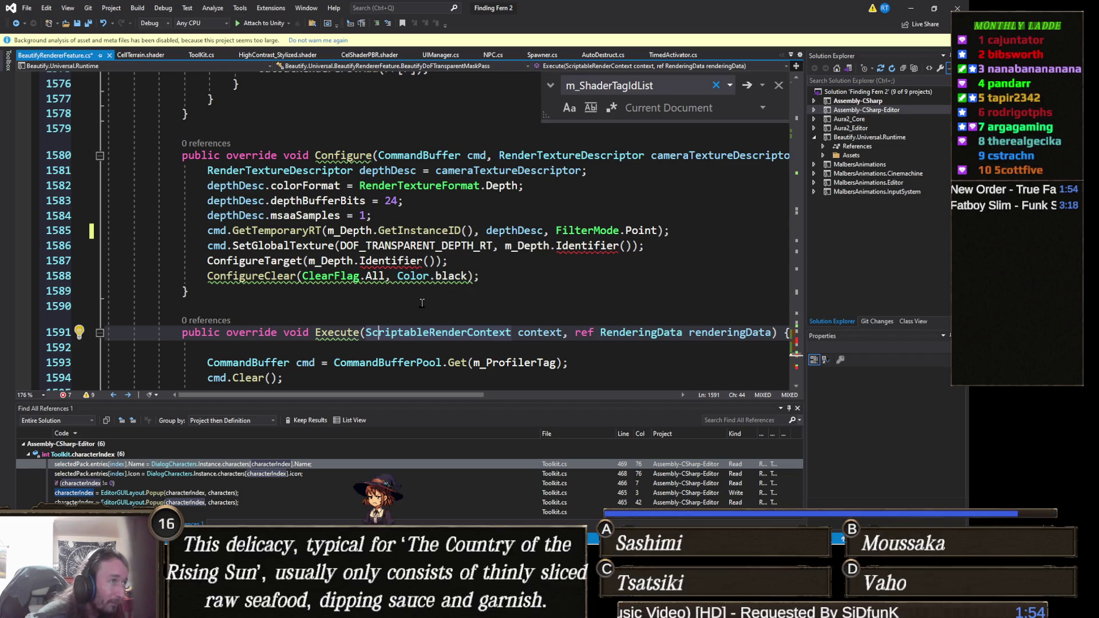
pyautogui.moveTo(396, 265)
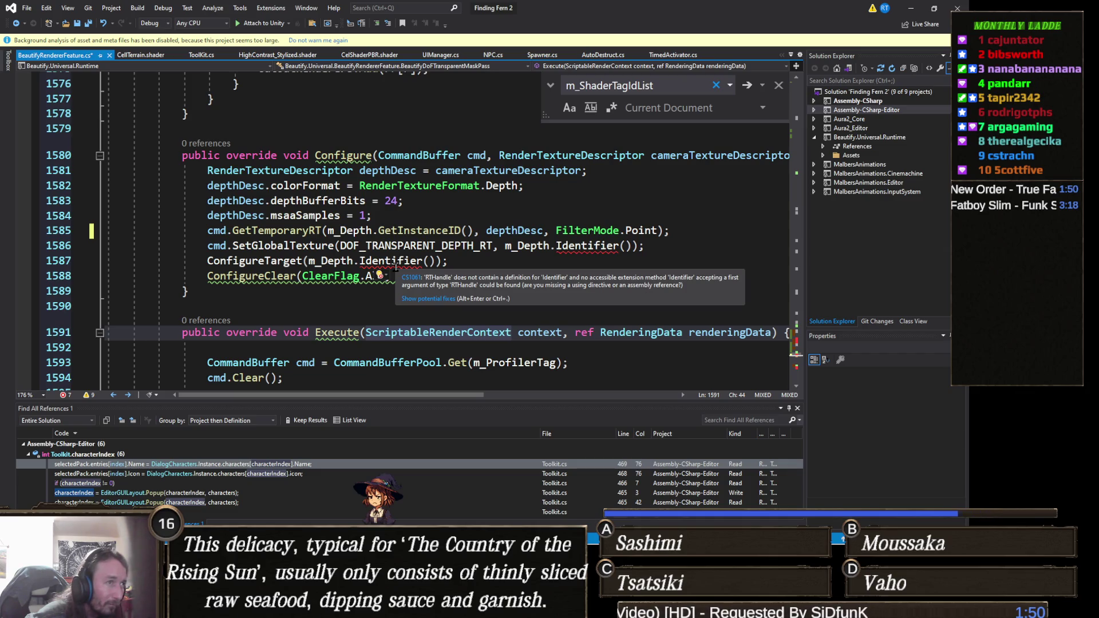
pyautogui.click(396, 264)
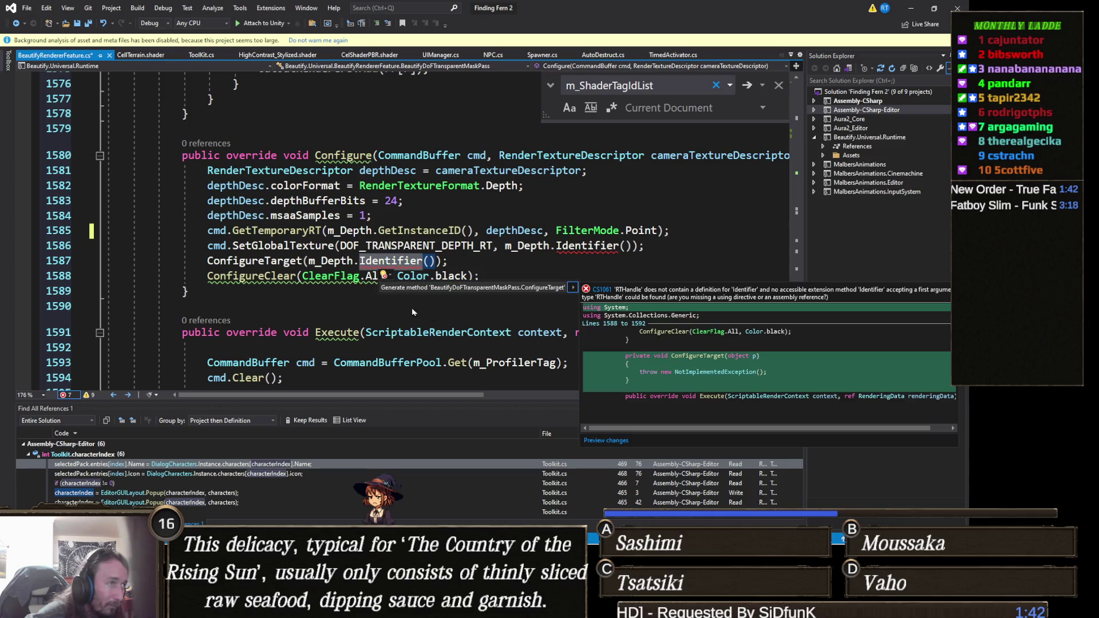
pyautogui.press('Escape')
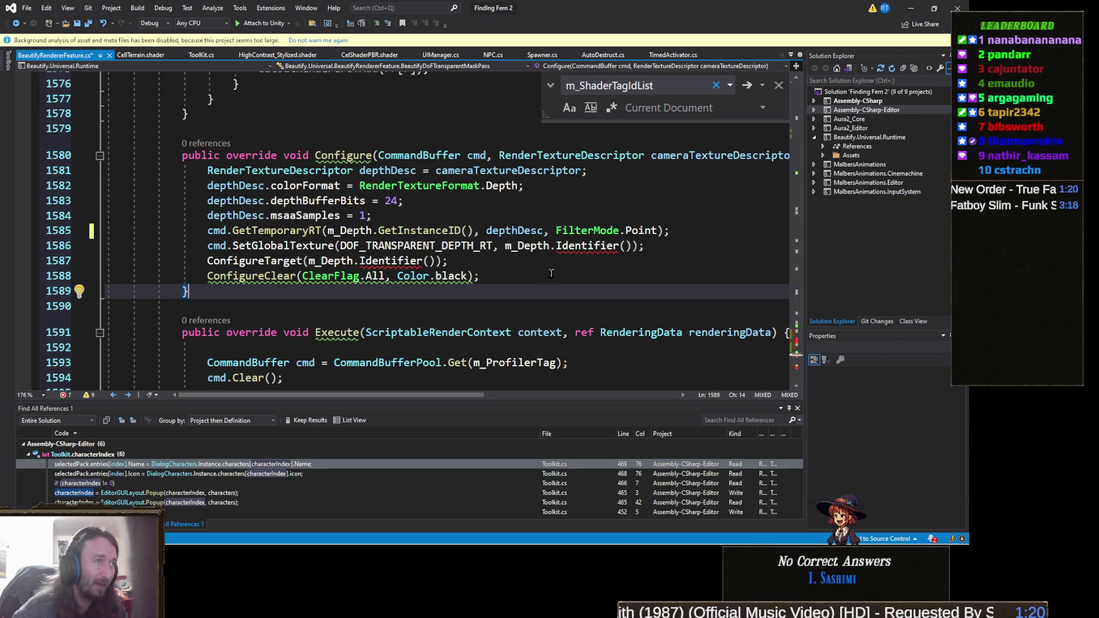
pyautogui.moveTo(584, 245)
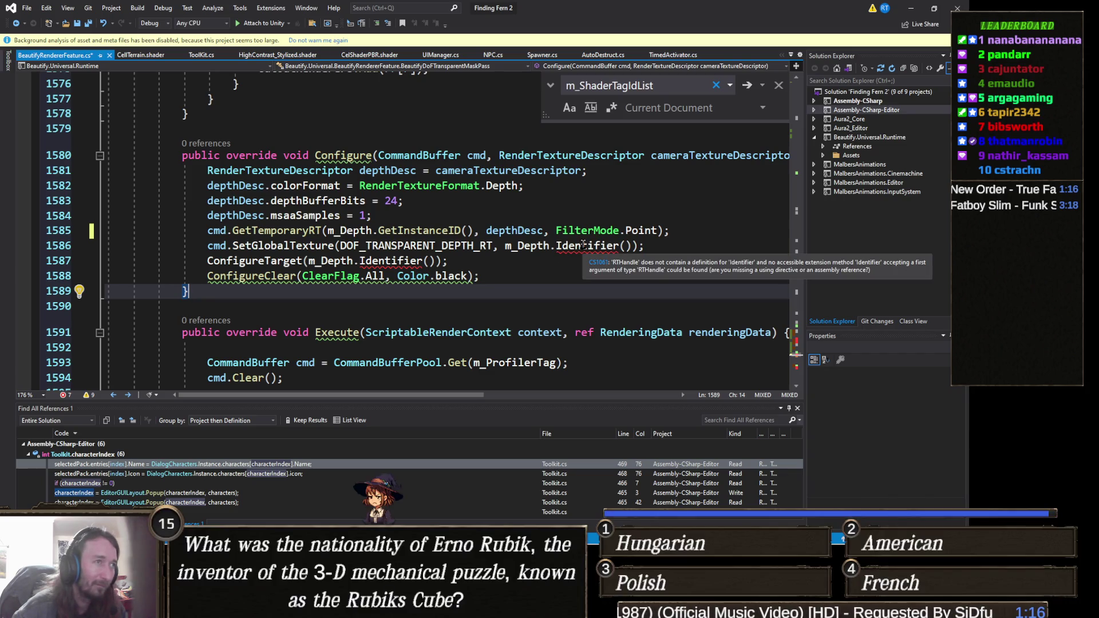
pyautogui.click(497, 265)
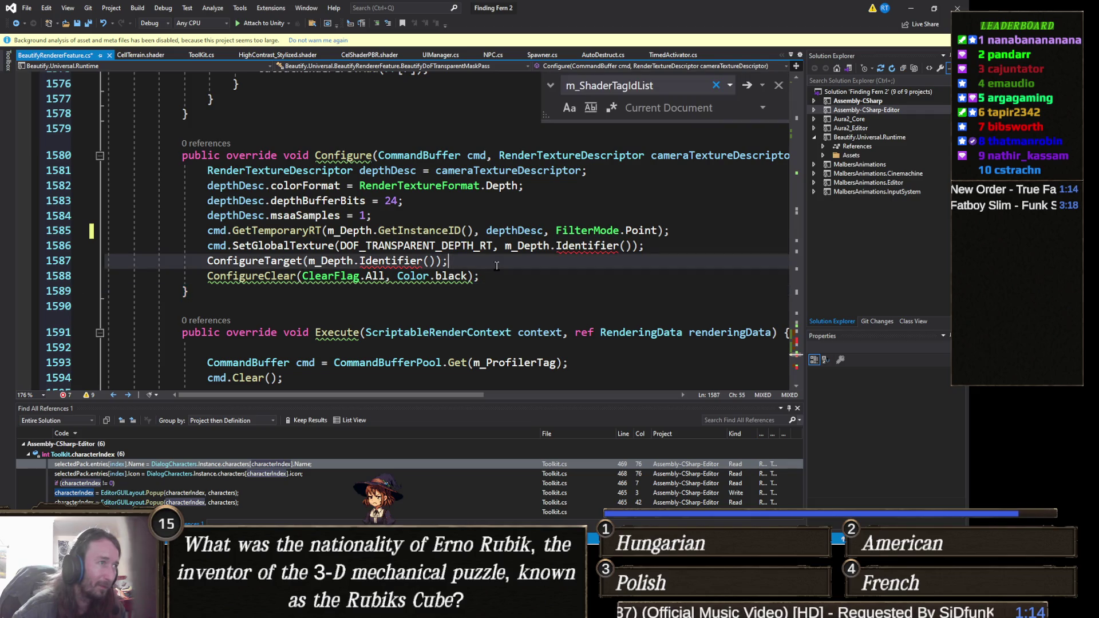
pyautogui.press('Up')
pyautogui.press('Up')
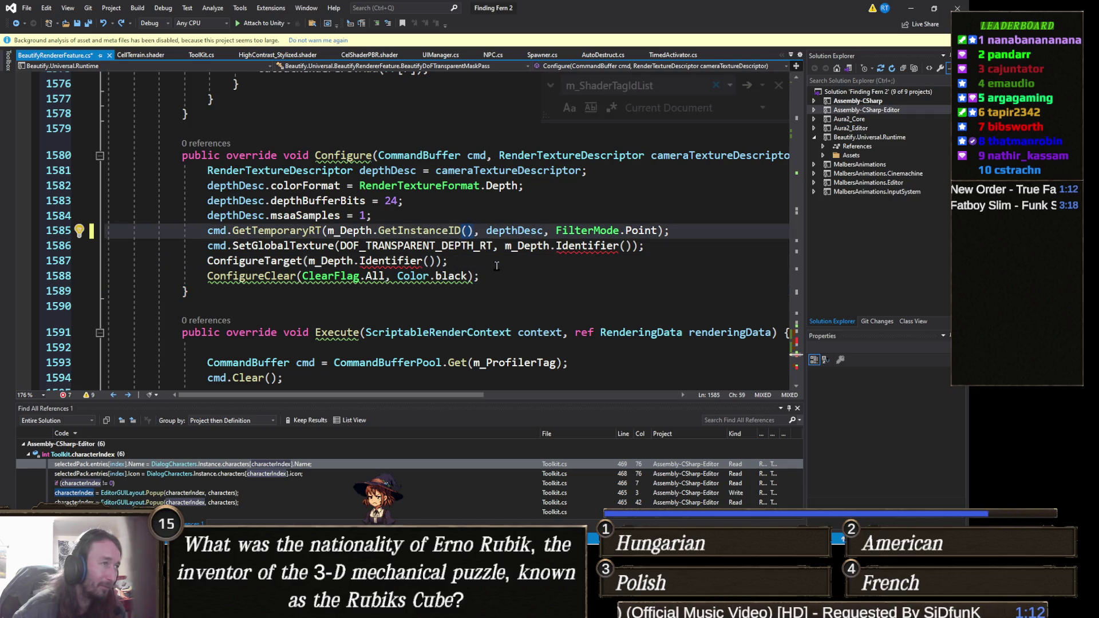
pyautogui.press('BackSpace')
pyautogui.press('BackSpace')
pyautogui.hotkey('ctrl', 'BackSpace')
pyautogui.write('inst')
pyautogui.press('BackSpace')
pyautogui.press('BackSpace')
pyautogui.press('BackSpace')
pyautogui.write('d')
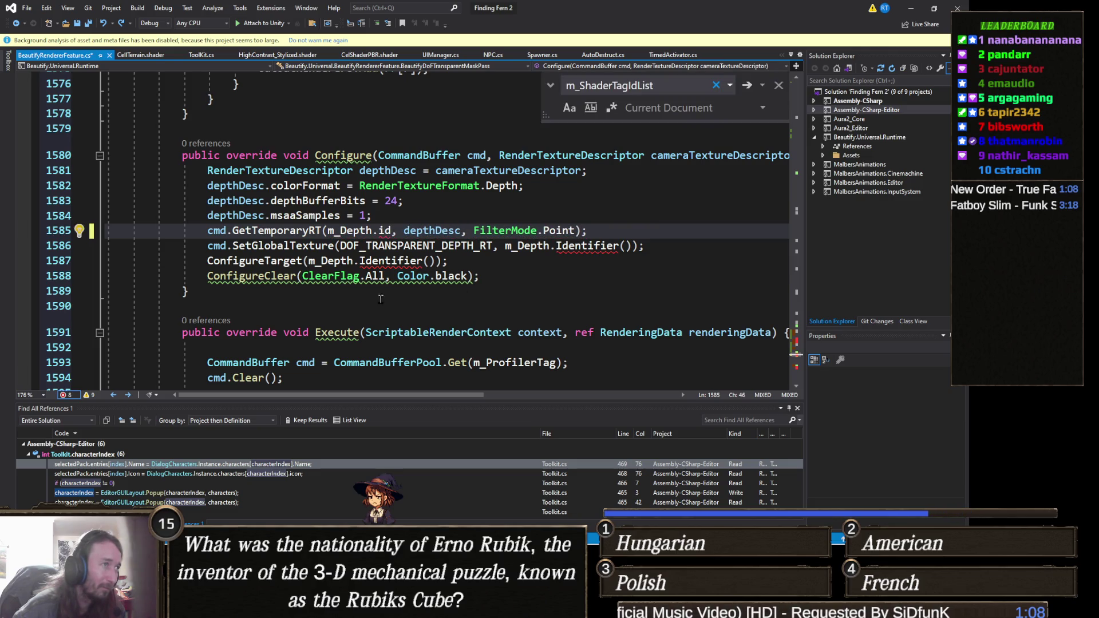
pyautogui.moveTo(377, 292)
pyautogui.mouseDown()
pyautogui.moveTo(104, 197)
pyautogui.moveTo(105, 155)
pyautogui.mouseUp()
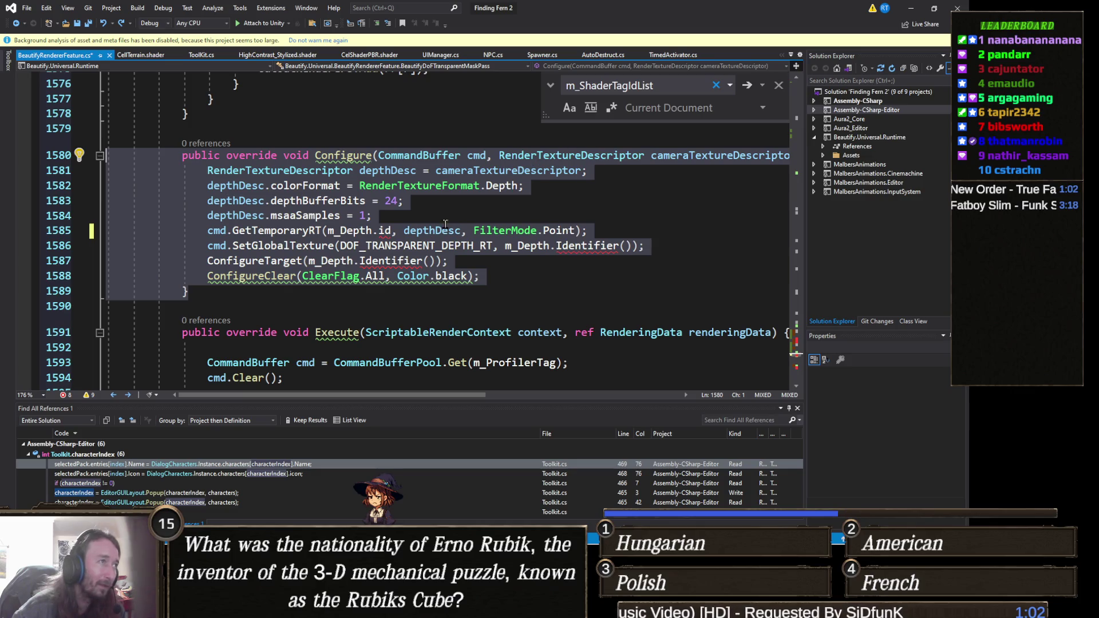
# - Mark the DoF mask pass's Configure override with [System.Obsolete] and select its code
pyautogui.click(488, 249)
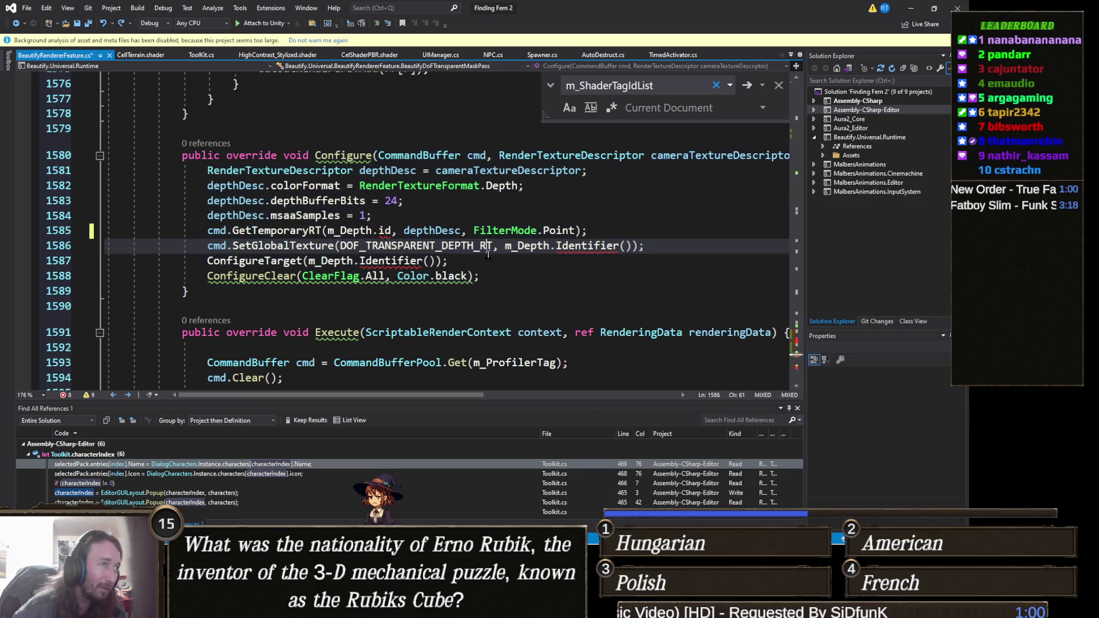
pyautogui.moveTo(352, 156)
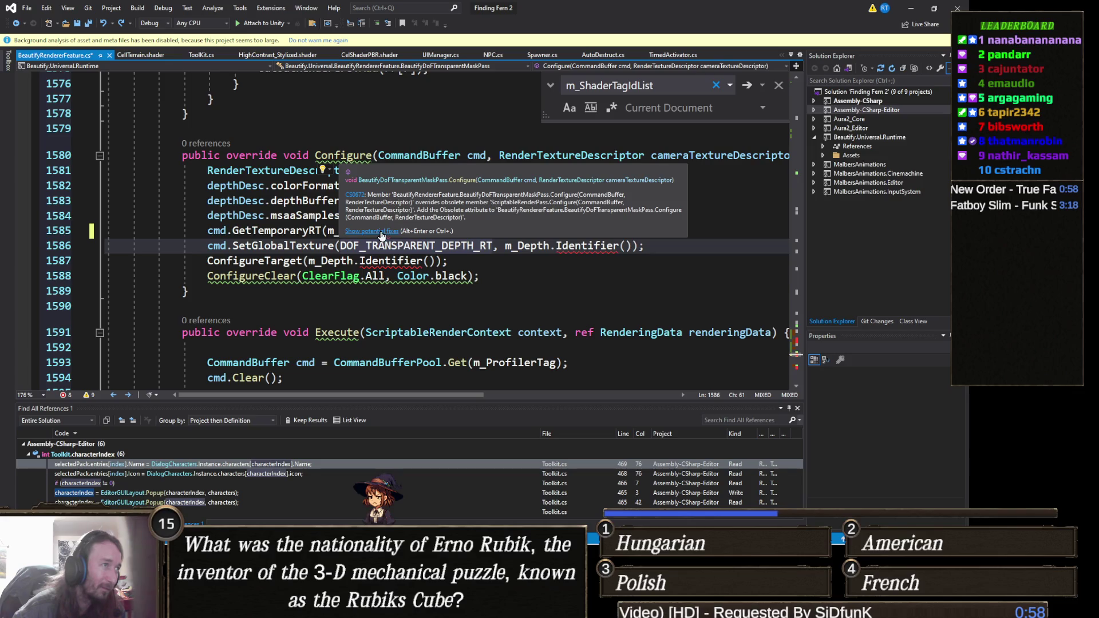
pyautogui.click(381, 232)
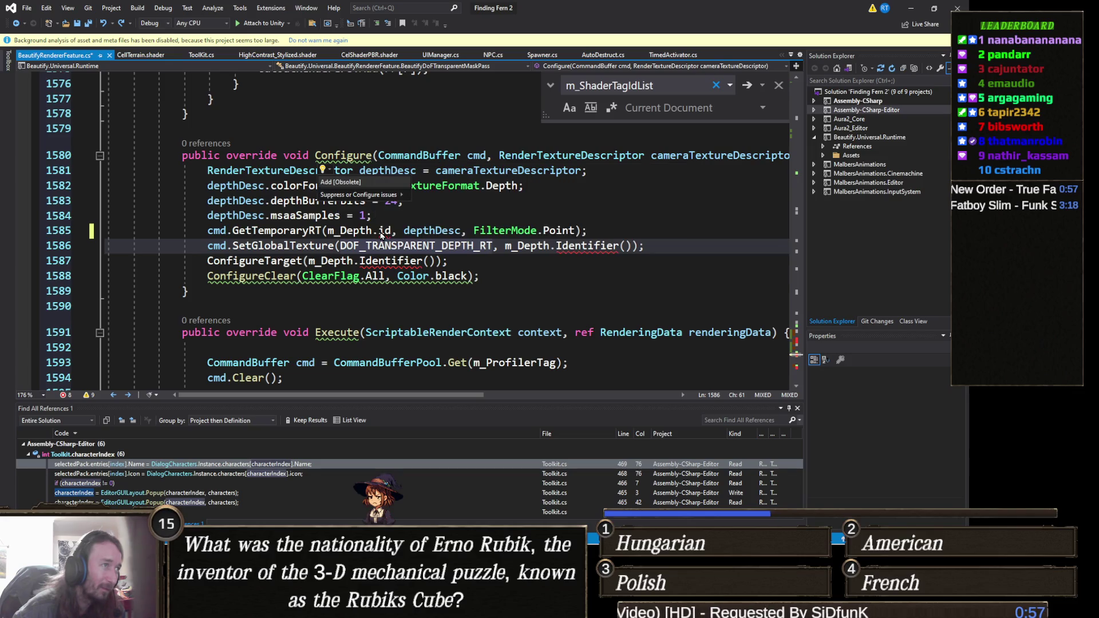
pyautogui.click(361, 183)
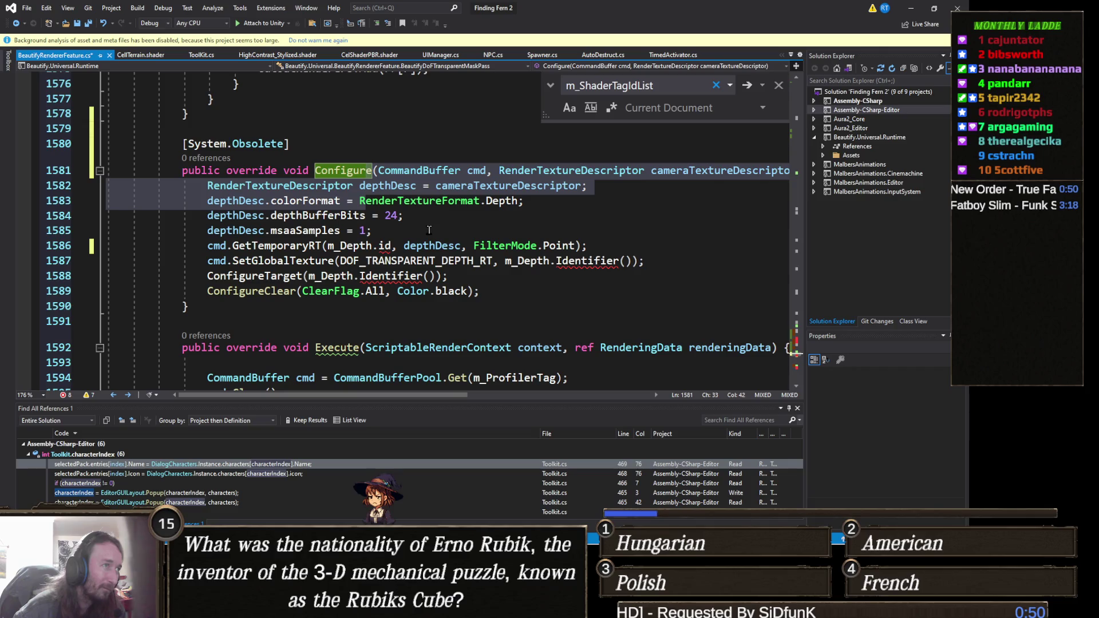
pyautogui.moveTo(380, 276)
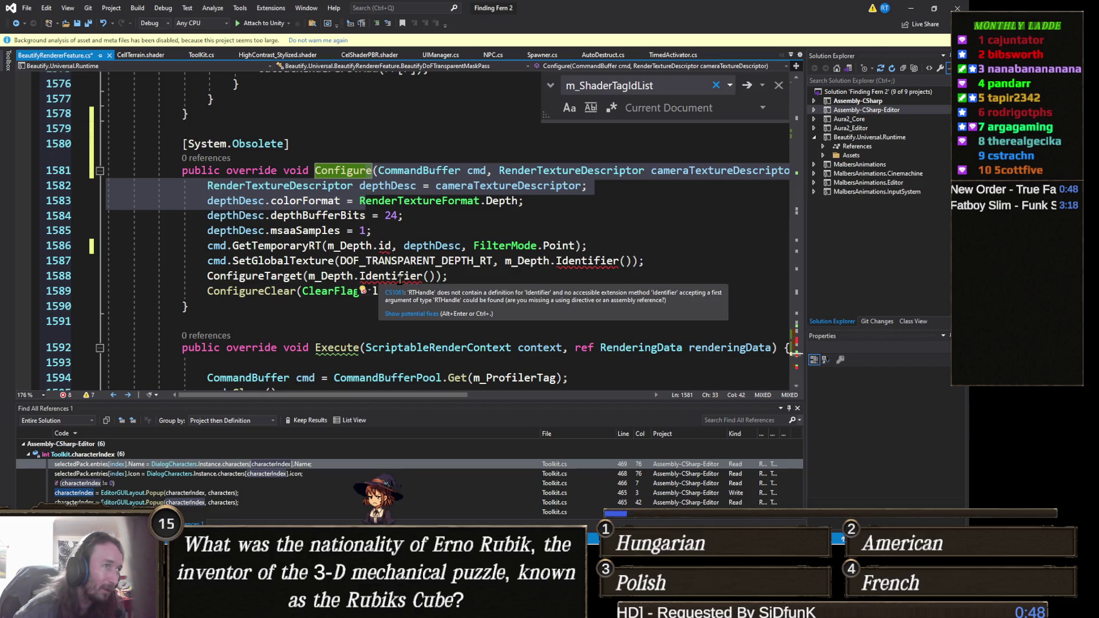
pyautogui.moveTo(189, 307)
pyautogui.mouseDown()
pyautogui.moveTo(11, 214)
pyautogui.moveTo(11, 170)
pyautogui.mouseUp()
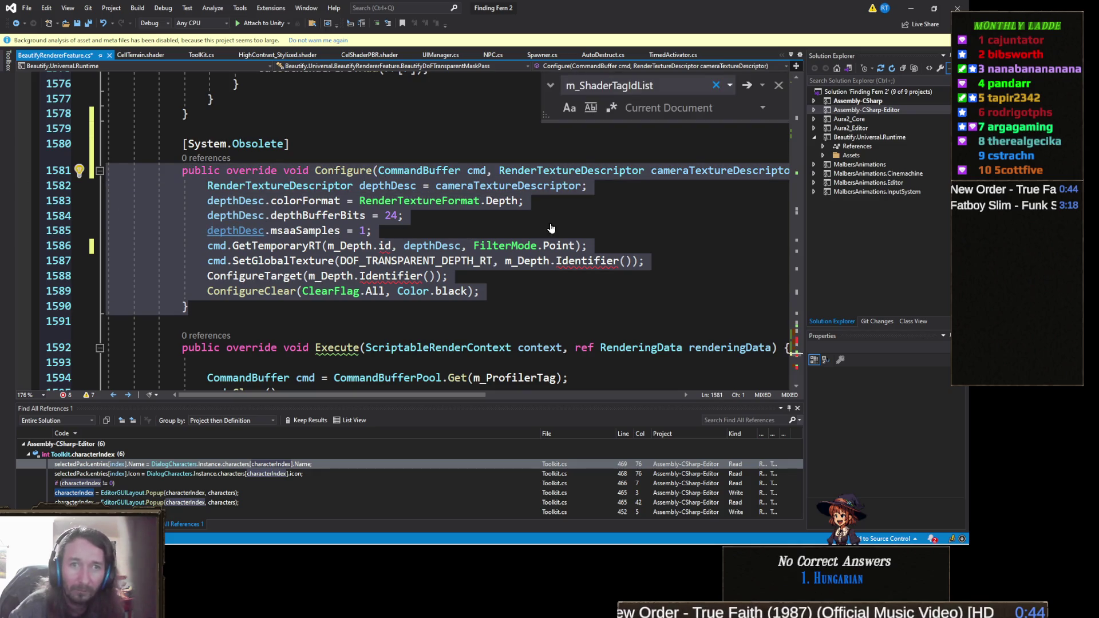
pyautogui.hotkey('alt', 'Tab')
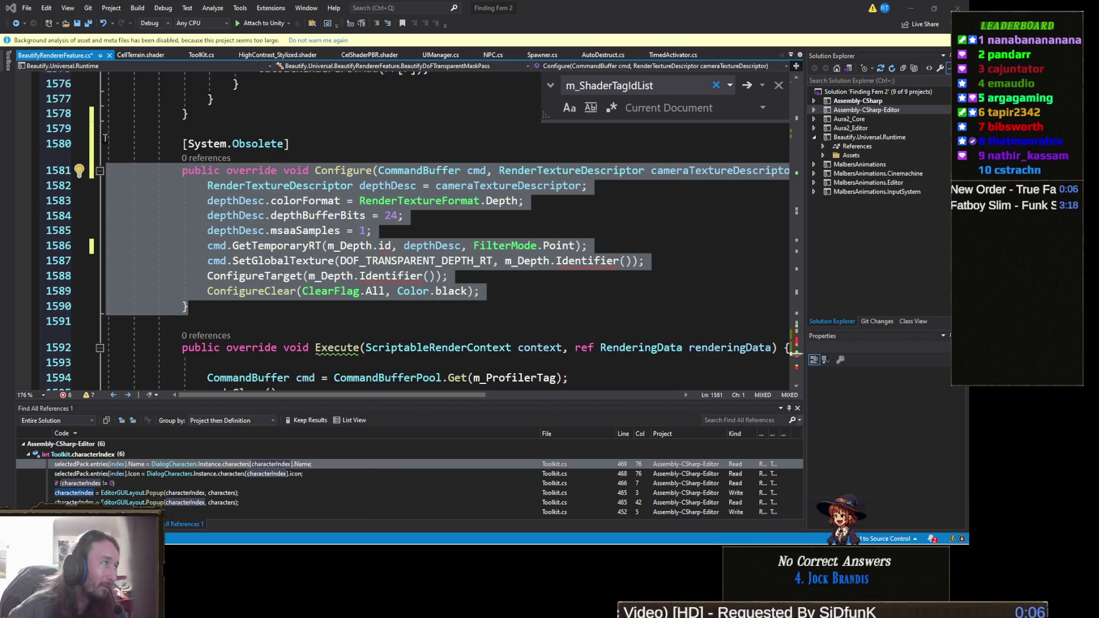
# - Paste the rewritten RTHandle Configure method using ConfigureTarget(m_Depth) and m_Depth.nameID
pyautogui.hotkey('alt', 'Tab')
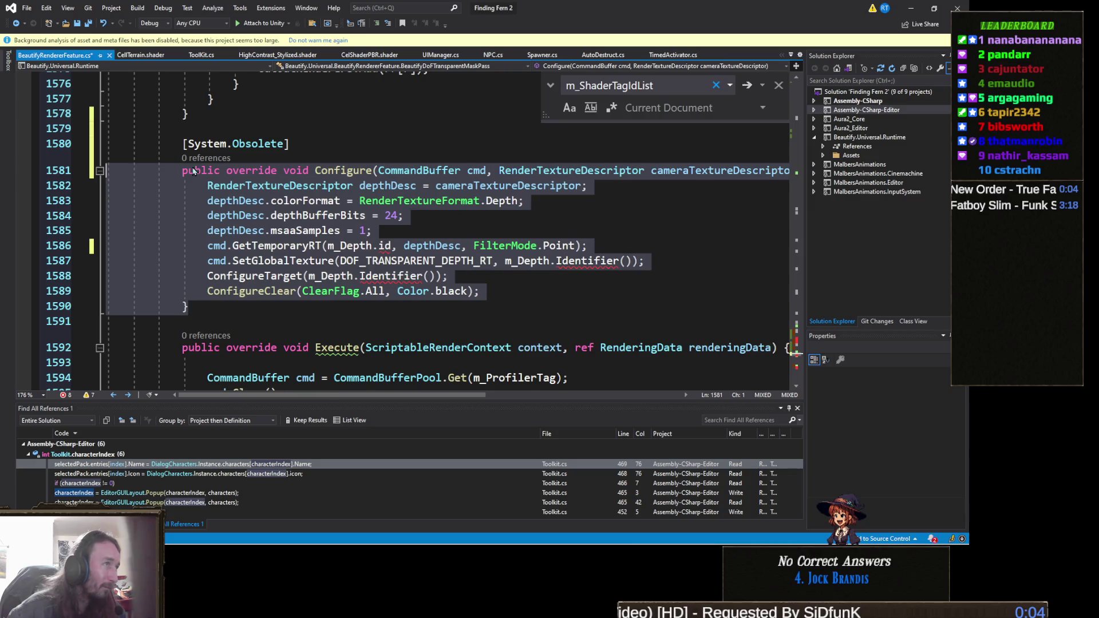
pyautogui.hotkey('ctrl', 'v')
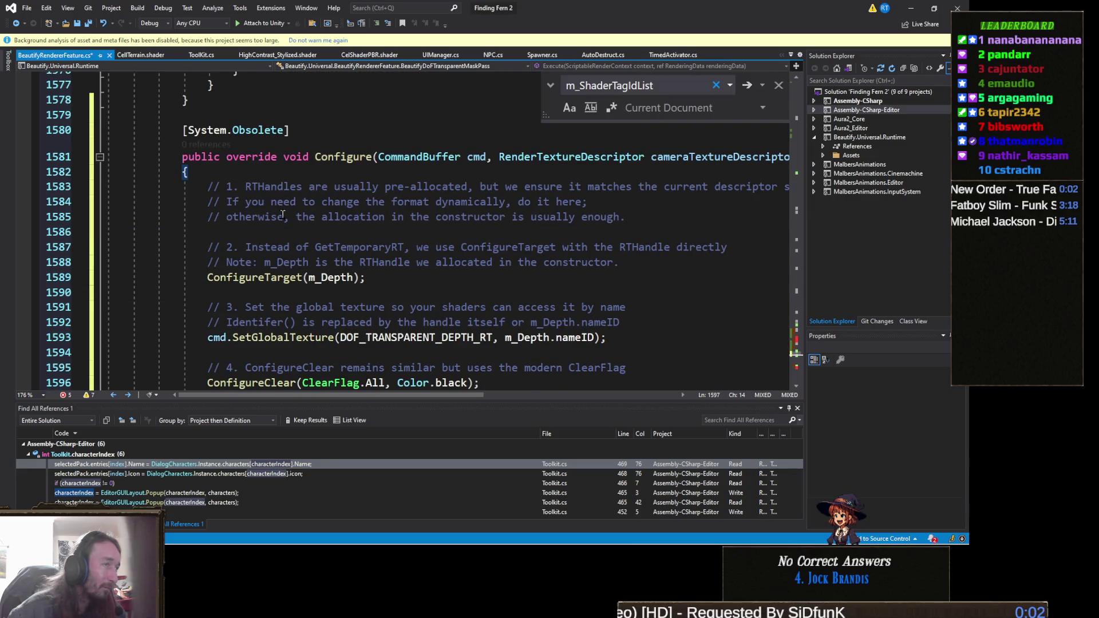
# - Review the pasted code, then minimize Visual Studio to see Unity's remaining RTHandle errors
pyautogui.scroll(-2, 427, 297)
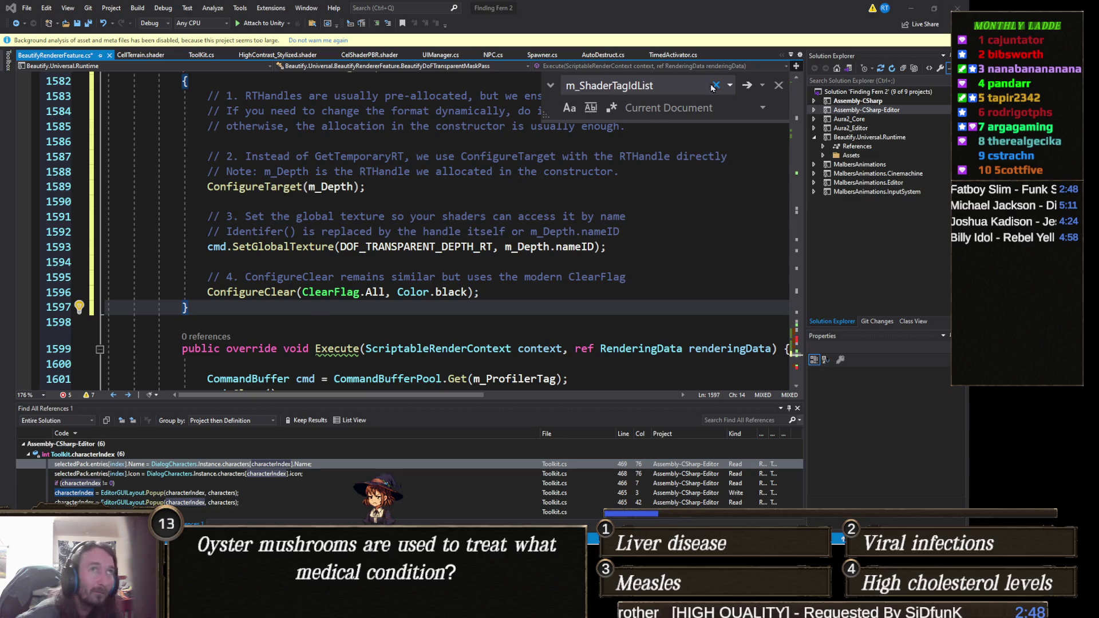
pyautogui.click(915, 7)
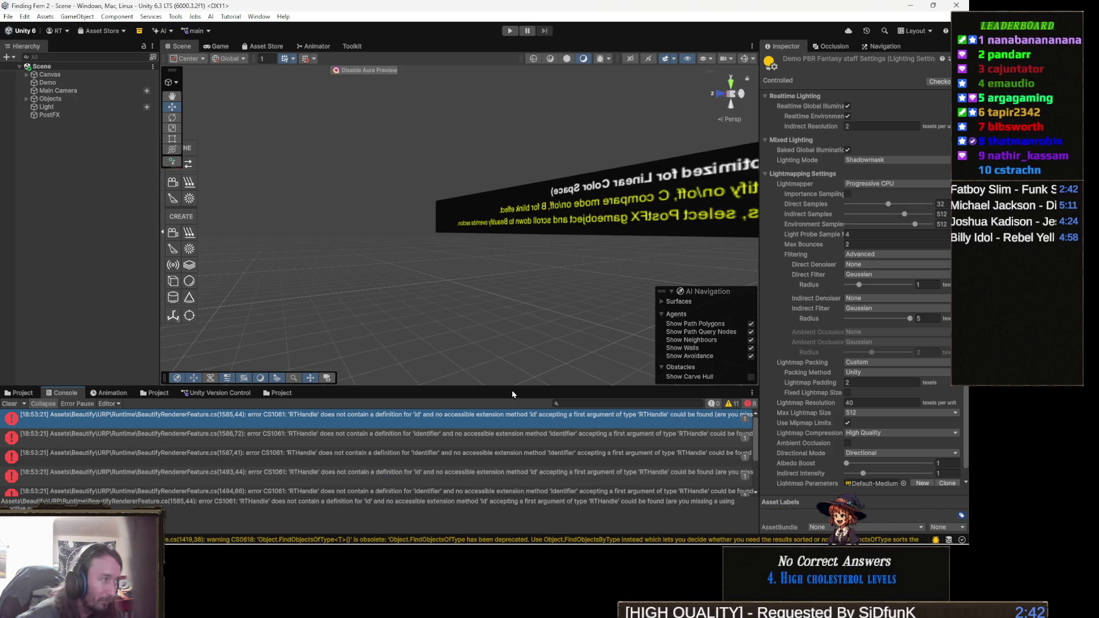
# - Open the top console error at line 1493 in BeautifyBloomMaskPass's Configure method
pyautogui.doubleClick(551, 421)
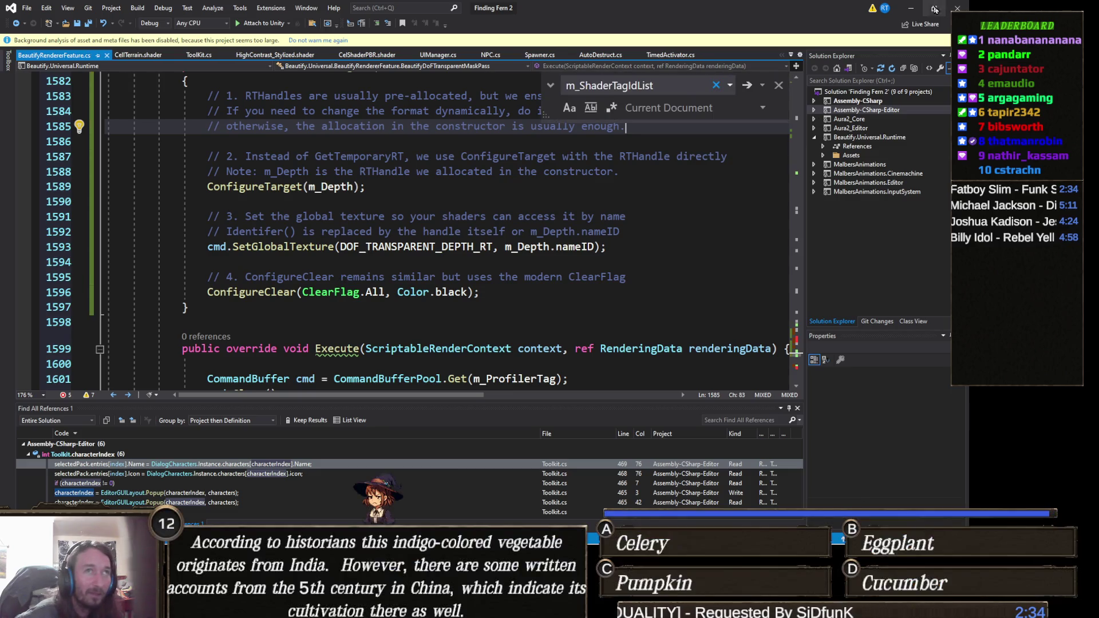
pyautogui.click(911, 8)
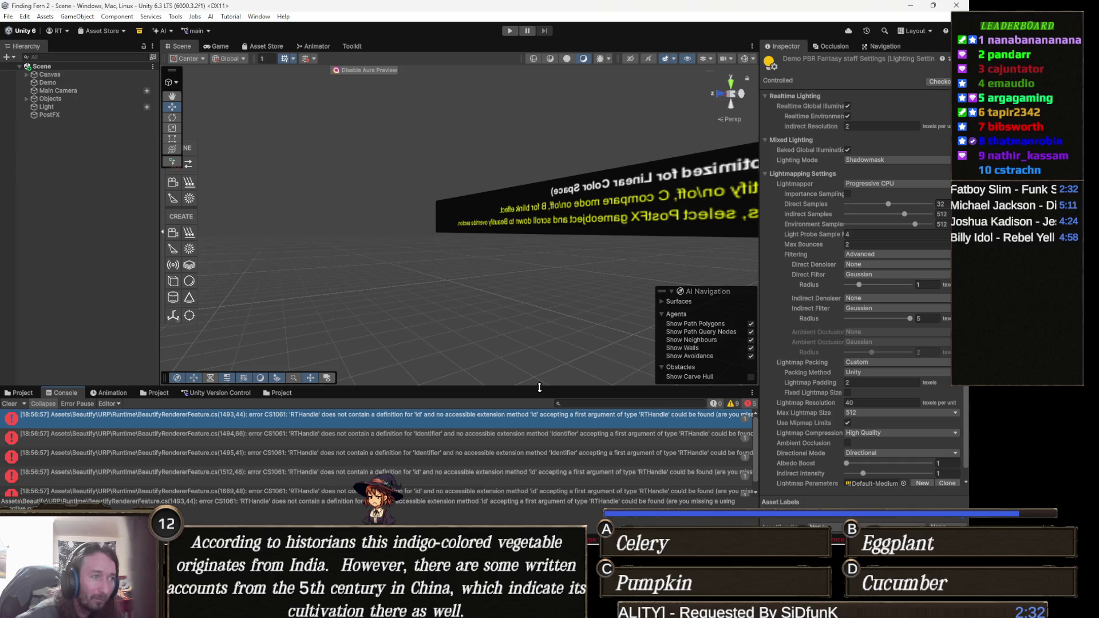
pyautogui.doubleClick(531, 418)
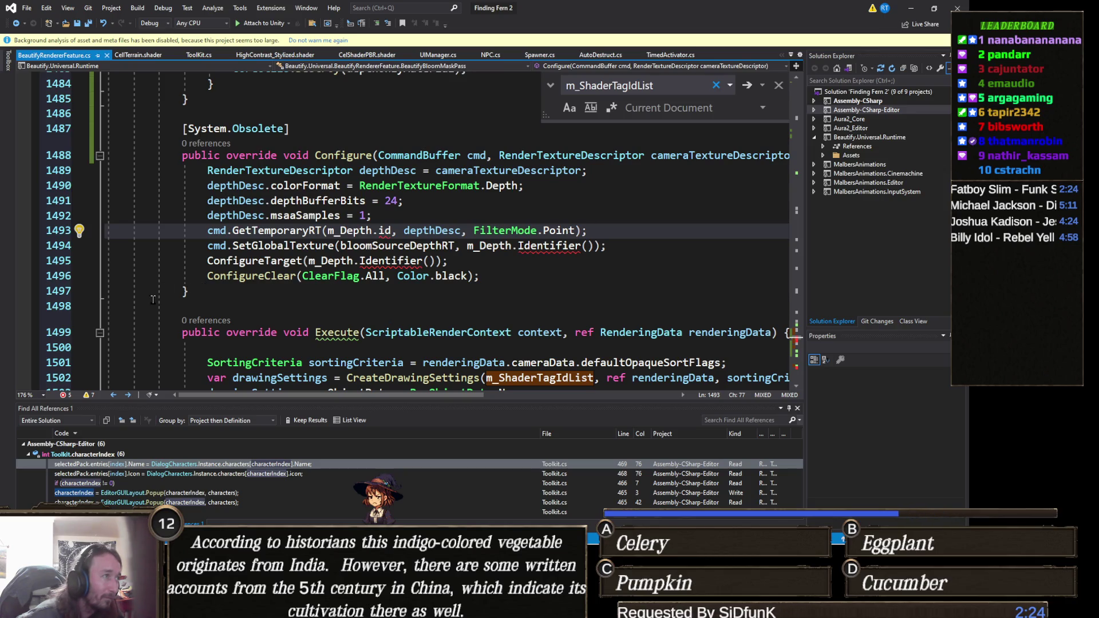
pyautogui.moveTo(159, 296); pyautogui.dragTo(71, 158)
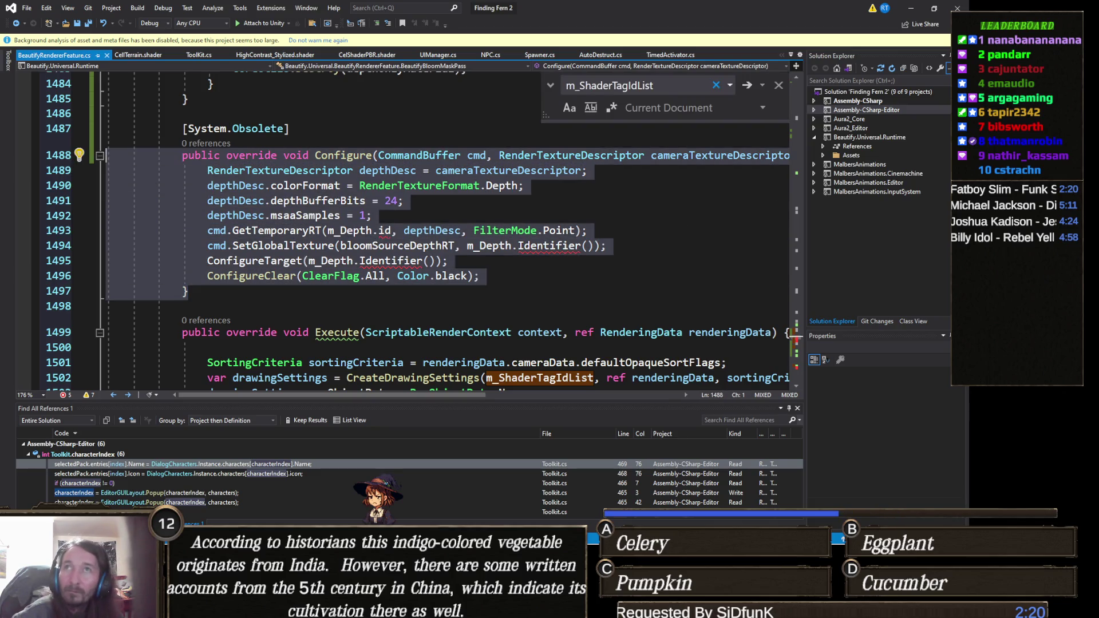
pyautogui.hotkey('alt', 'Tab')
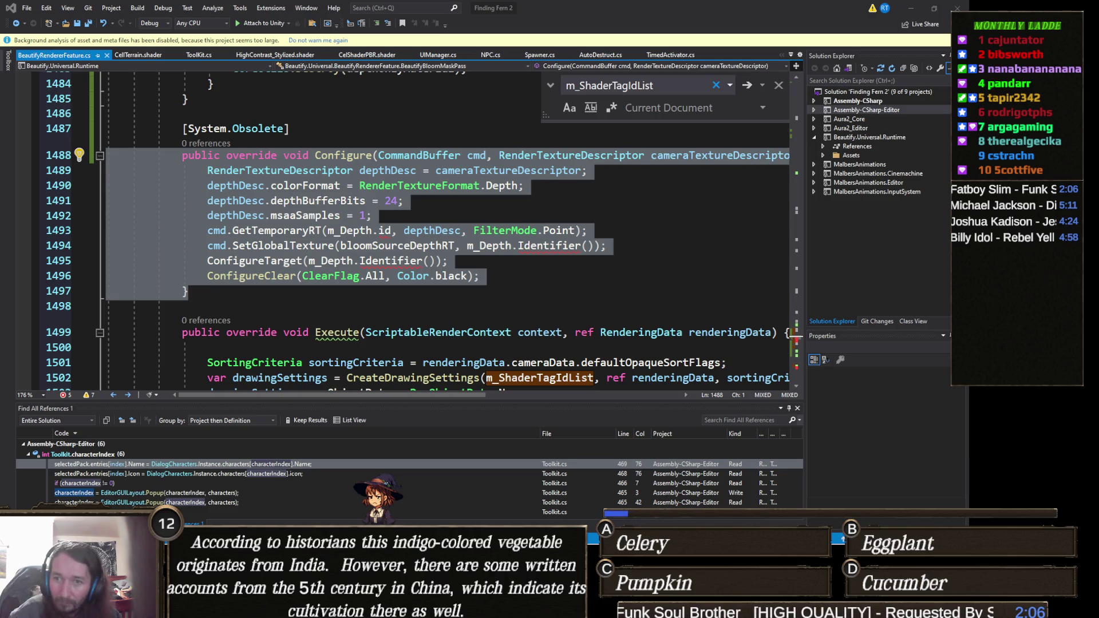
pyautogui.hotkey('alt', 'Tab')
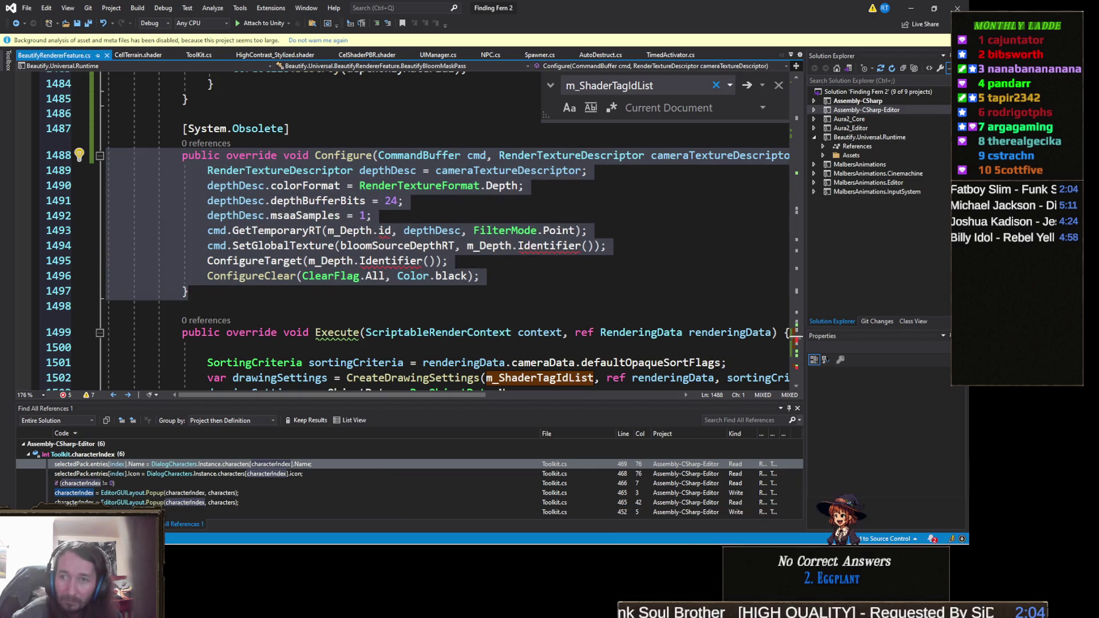
pyautogui.hotkey('alt', 'Tab')
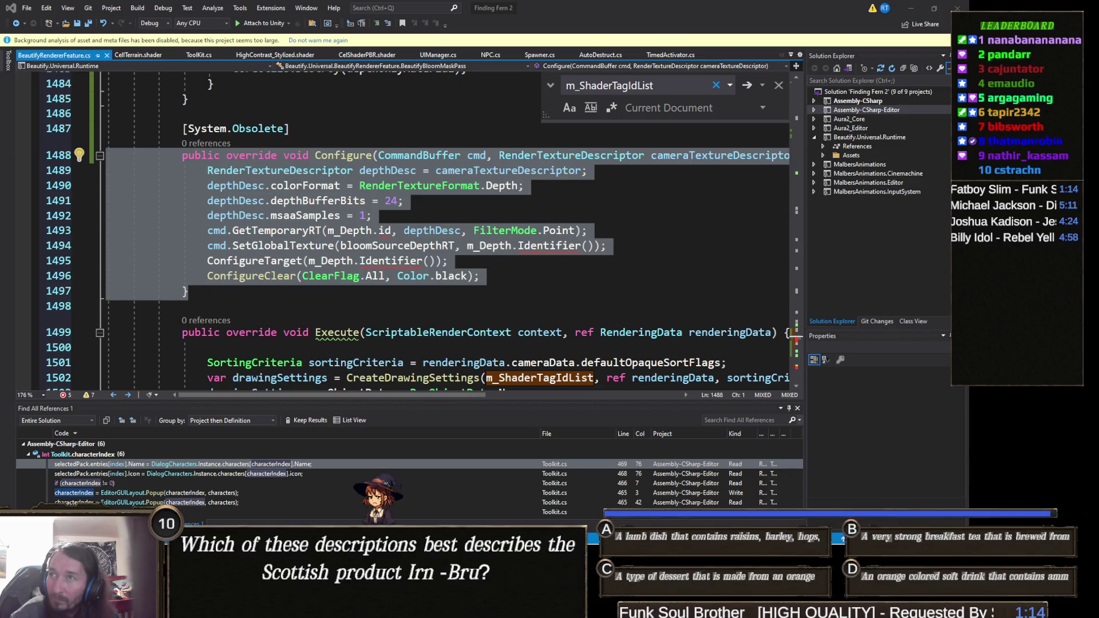
pyautogui.click(32, 199)
pyautogui.hotkey('ctrl', 'v')
# - Open the remaining console error and locate the bloom mask pass's FrameCleanup method
pyautogui.scroll(-5, 380, 214)
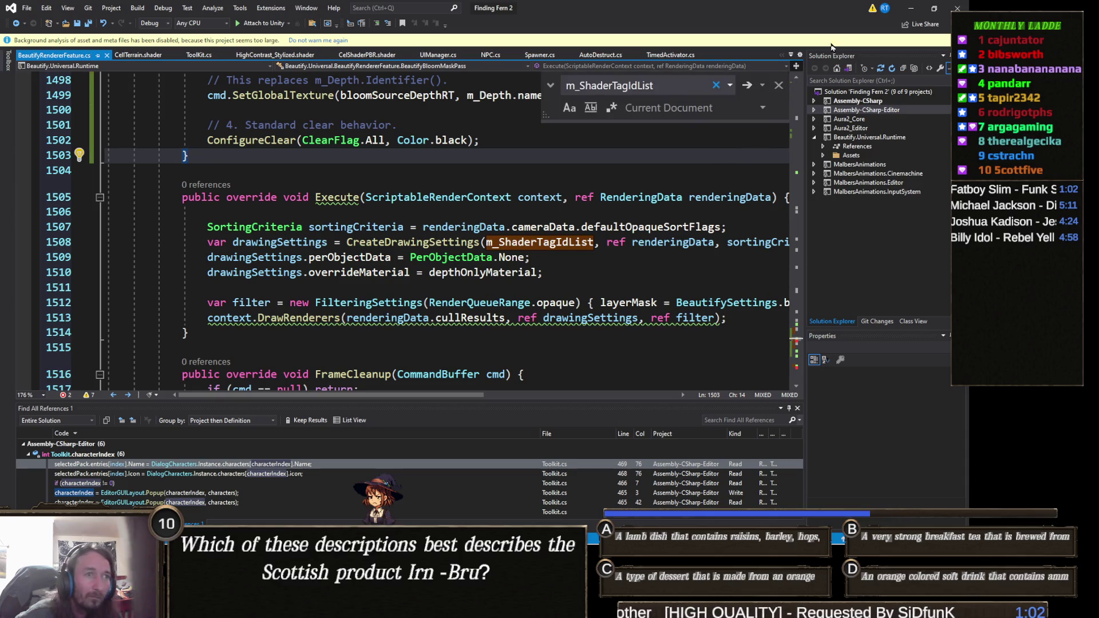
pyautogui.click(920, 10)
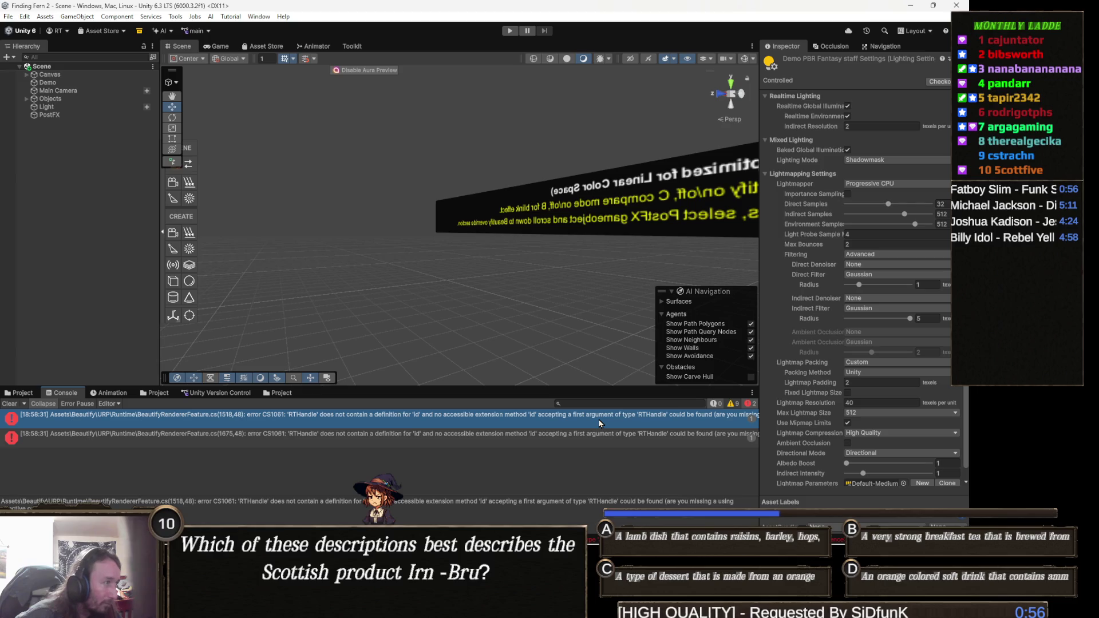
pyautogui.doubleClick(598, 423)
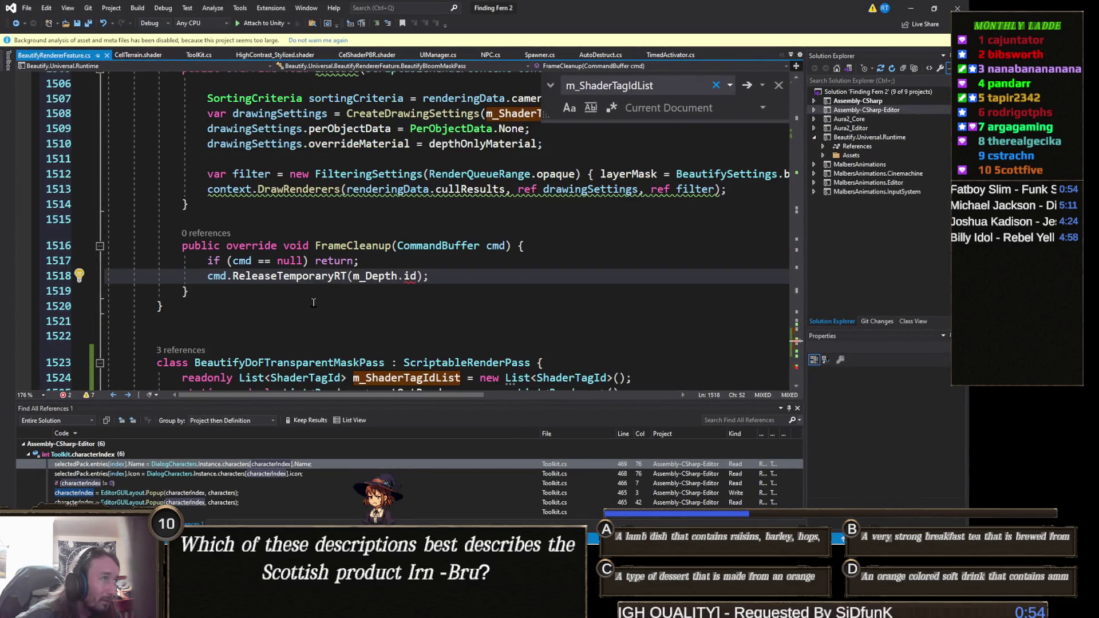
pyautogui.scroll(1, 292, 316)
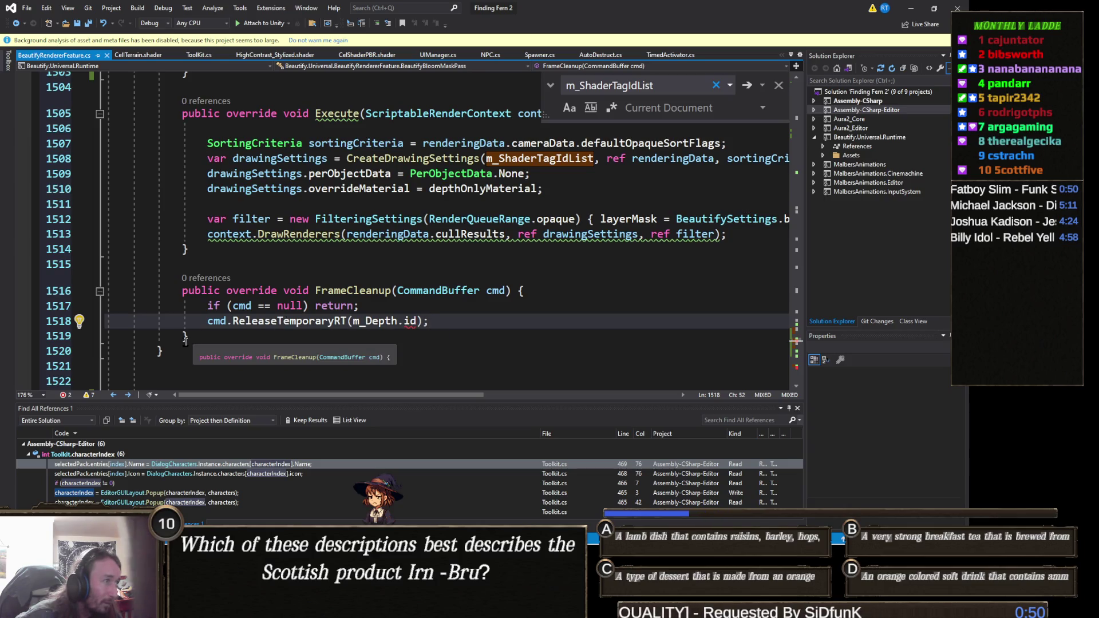
pyautogui.moveTo(186, 339)
pyautogui.mouseDown()
pyautogui.moveTo(86, 306)
pyautogui.moveTo(45, 275)
pyautogui.mouseUp()
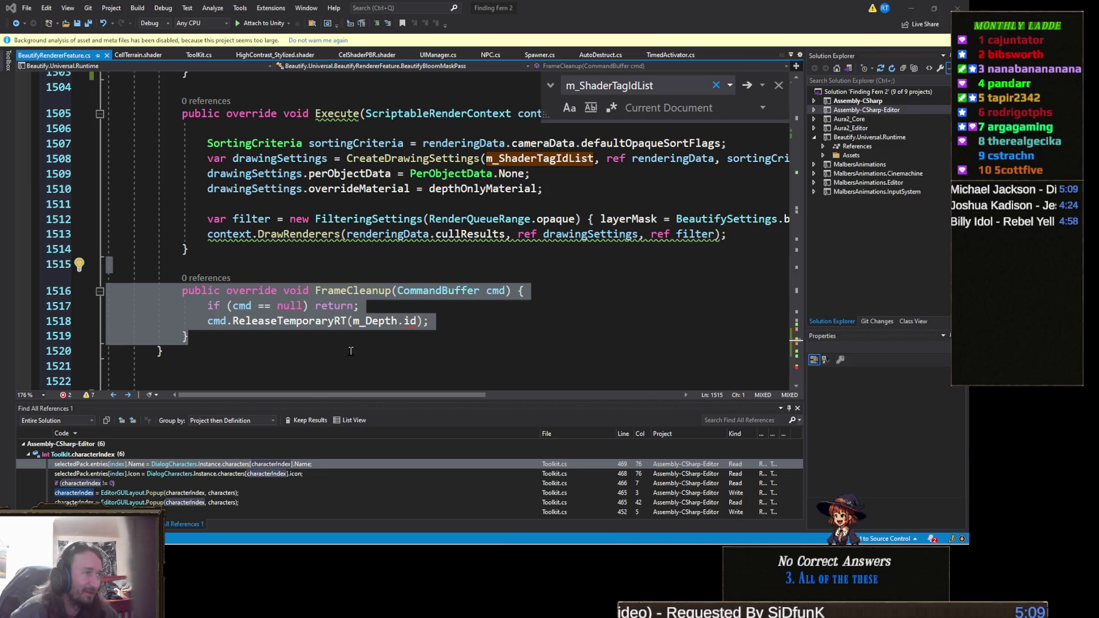
# - Comment out FrameCleanup lines 1517–1518, save the script, and minimize Visual Studio
pyautogui.moveTo(438, 323)
pyautogui.mouseDown()
pyautogui.moveTo(464, 327)
pyautogui.moveTo(265, 307)
pyautogui.moveTo(219, 322)
pyautogui.moveTo(163, 307)
pyautogui.mouseUp()
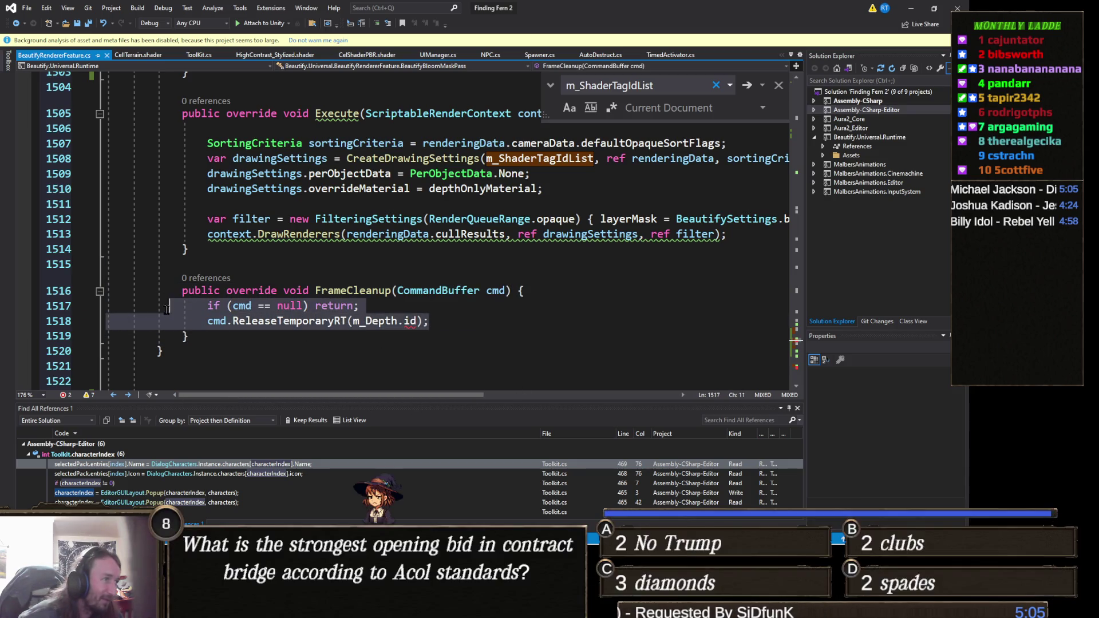
pyautogui.hotkey('ctrl', 'k')
pyautogui.hotkey('ctrl', 'c')
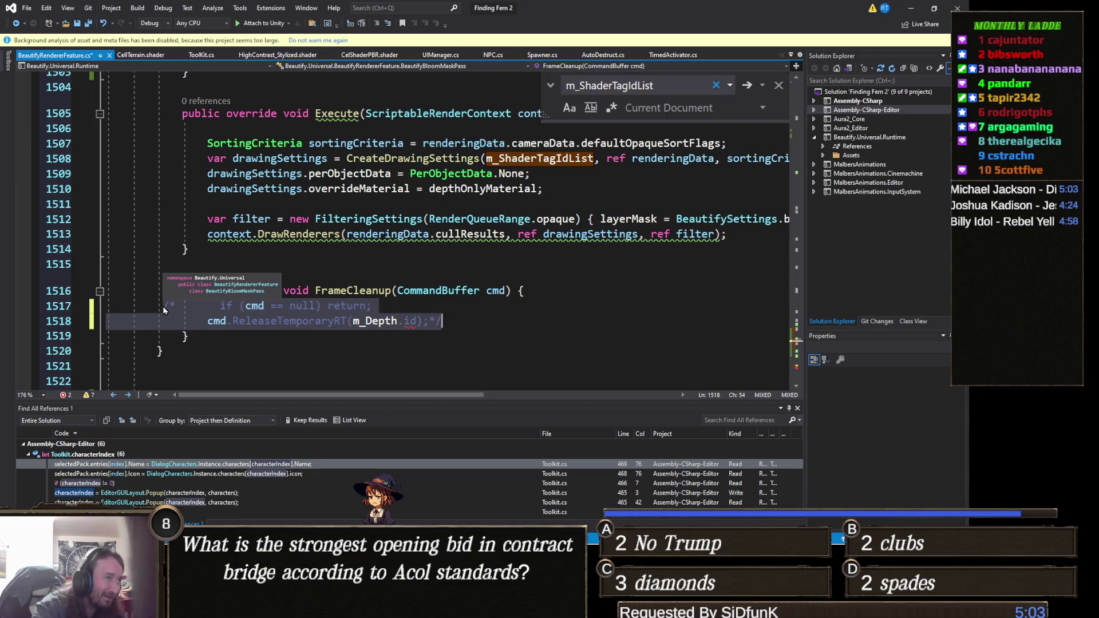
pyautogui.hotkey('ctrl', 's')
pyautogui.click(911, 8)
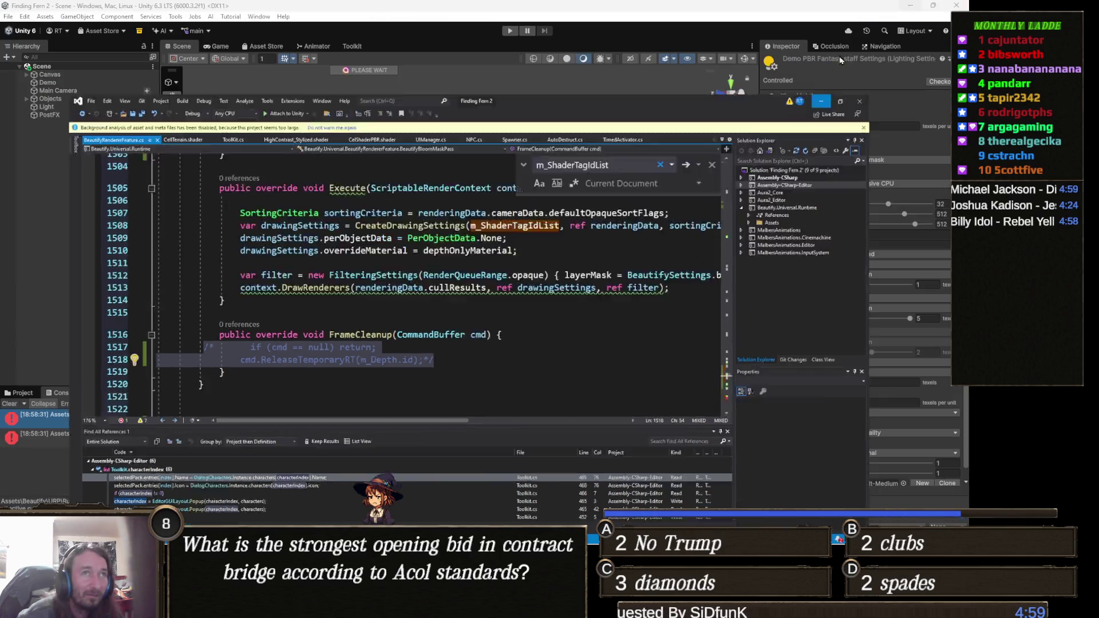
# - Comment out lines 1674–1675 in the second FrameCleanup and return to Unity for recompilation
pyautogui.doubleClick(534, 418)
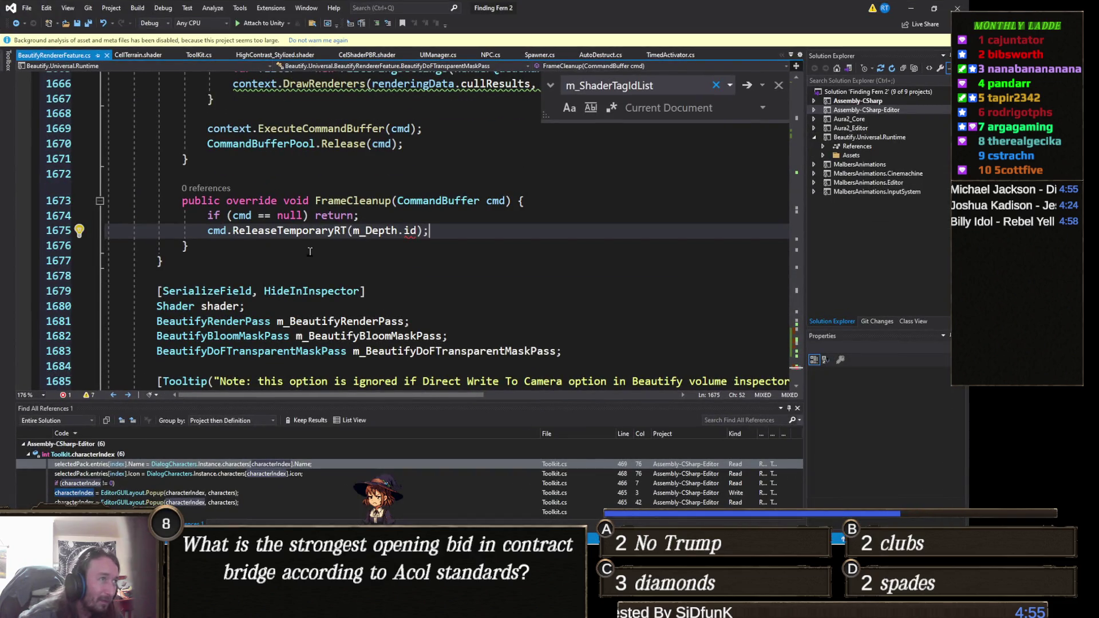
pyautogui.moveTo(470, 234)
pyautogui.mouseDown()
pyautogui.moveTo(26, 197)
pyautogui.moveTo(14, 221)
pyautogui.mouseUp()
pyautogui.hotkey('ctrl', 'shift', '/')
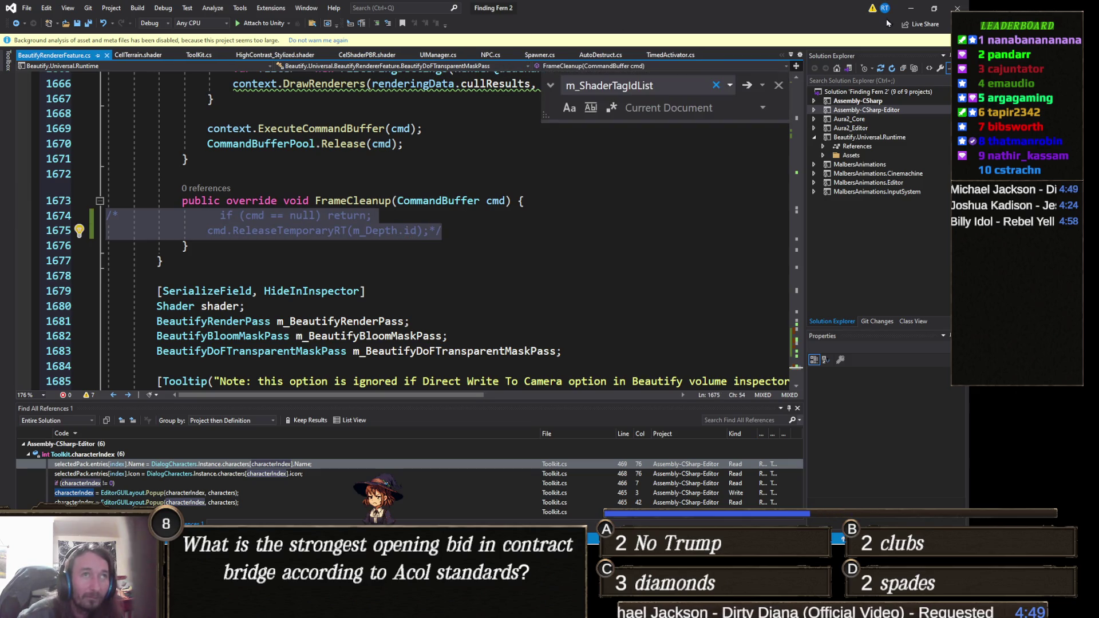
pyautogui.hotkey('alt', 'Tab')
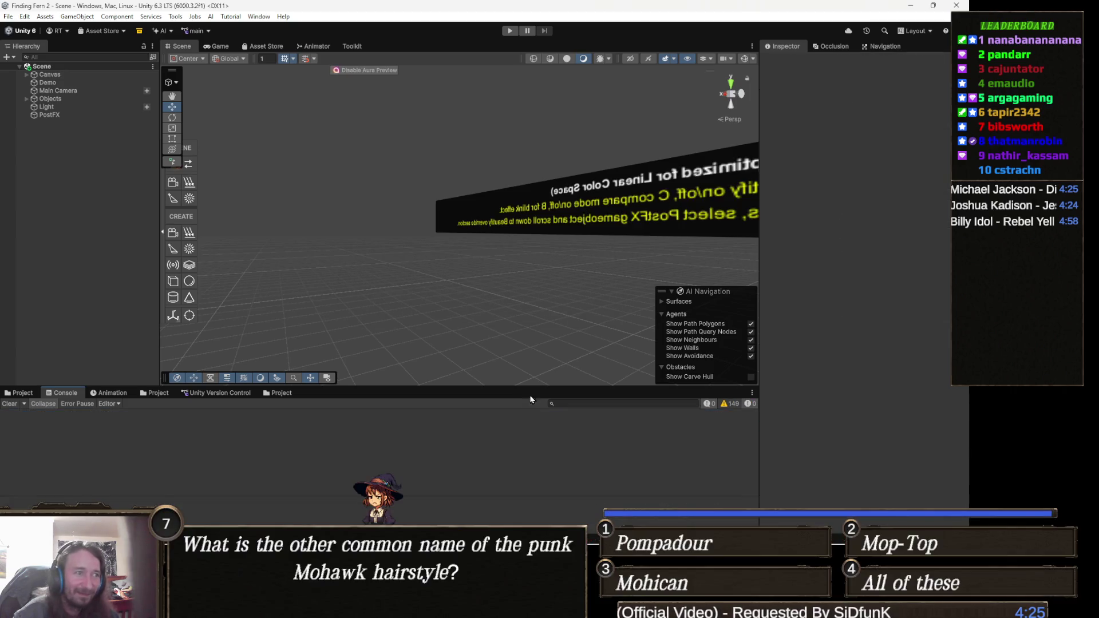
# - Open the 0 (5) scene from Assets > _Recovery and frame the village in the Scene view
pyautogui.moveTo(438, 387)
pyautogui.mouseDown()
pyautogui.moveTo(453, 366)
pyautogui.moveTo(442, 413)
pyautogui.mouseUp()
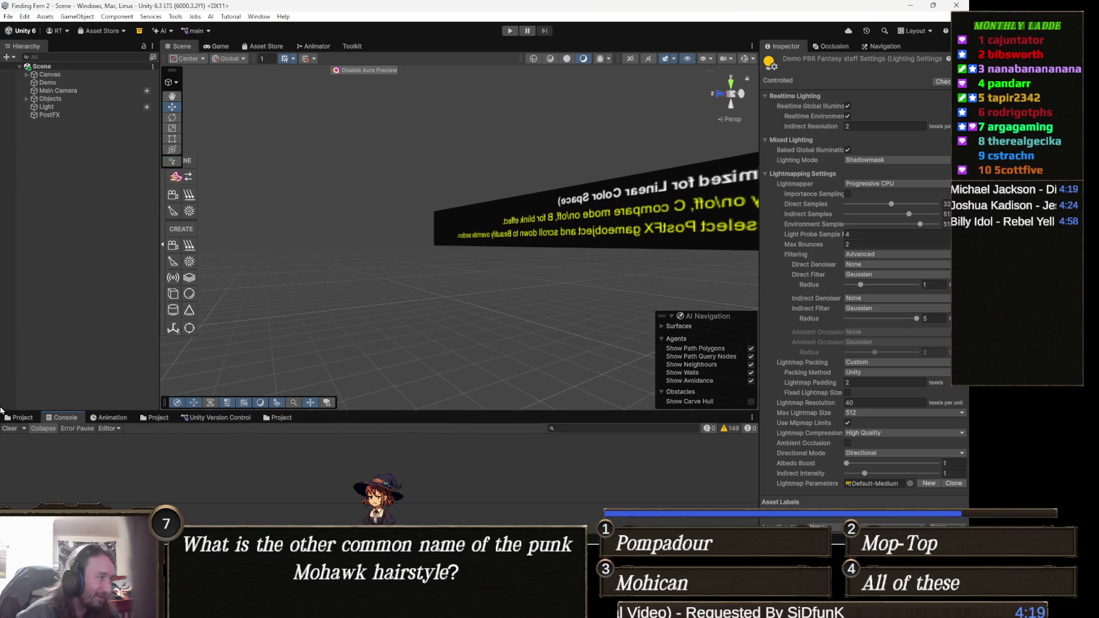
pyautogui.click(19, 417)
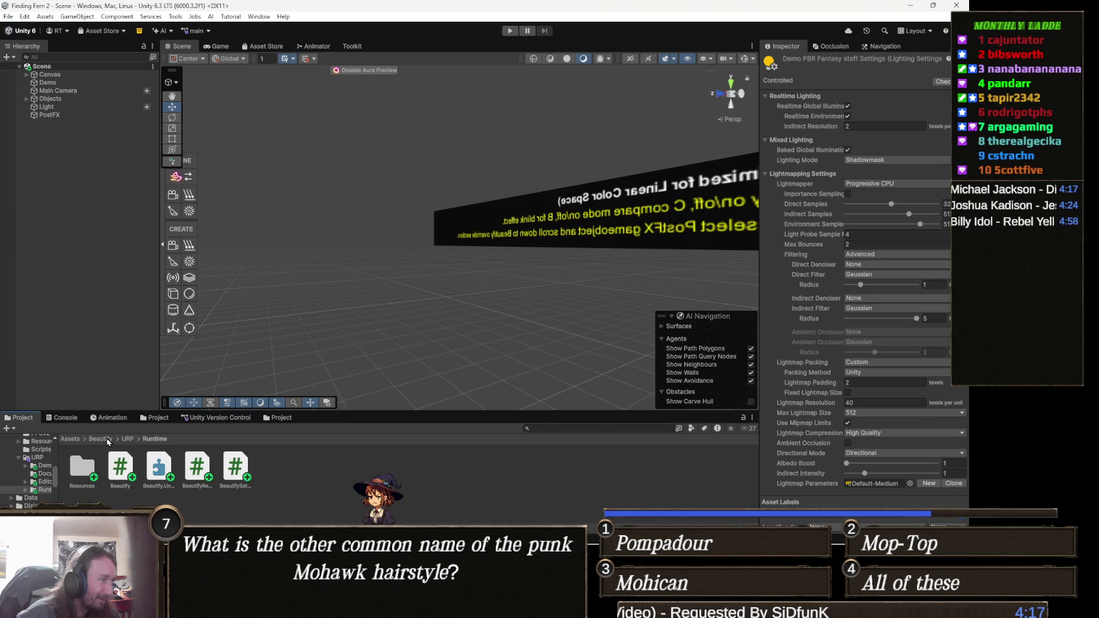
pyautogui.click(103, 439)
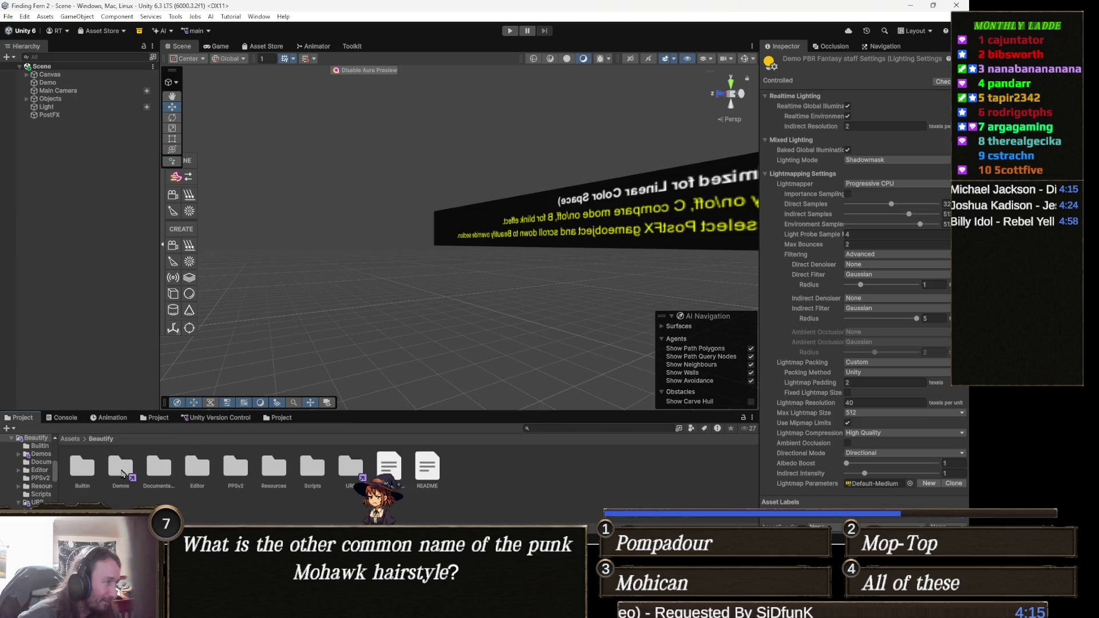
pyautogui.click(71, 439)
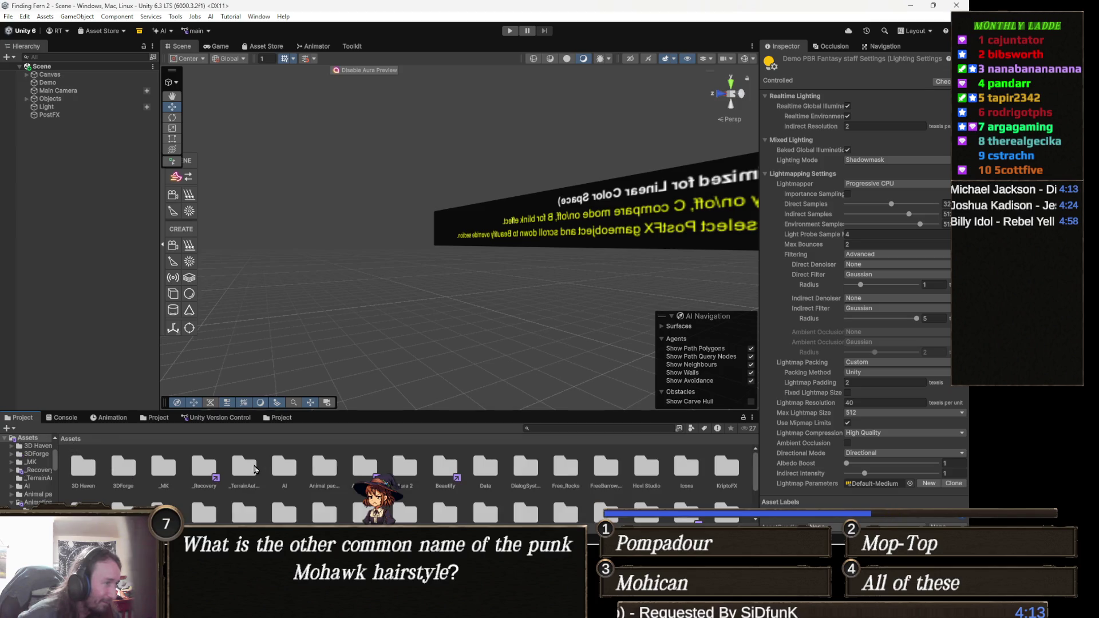
pyautogui.doubleClick(211, 471)
pyautogui.click(307, 469)
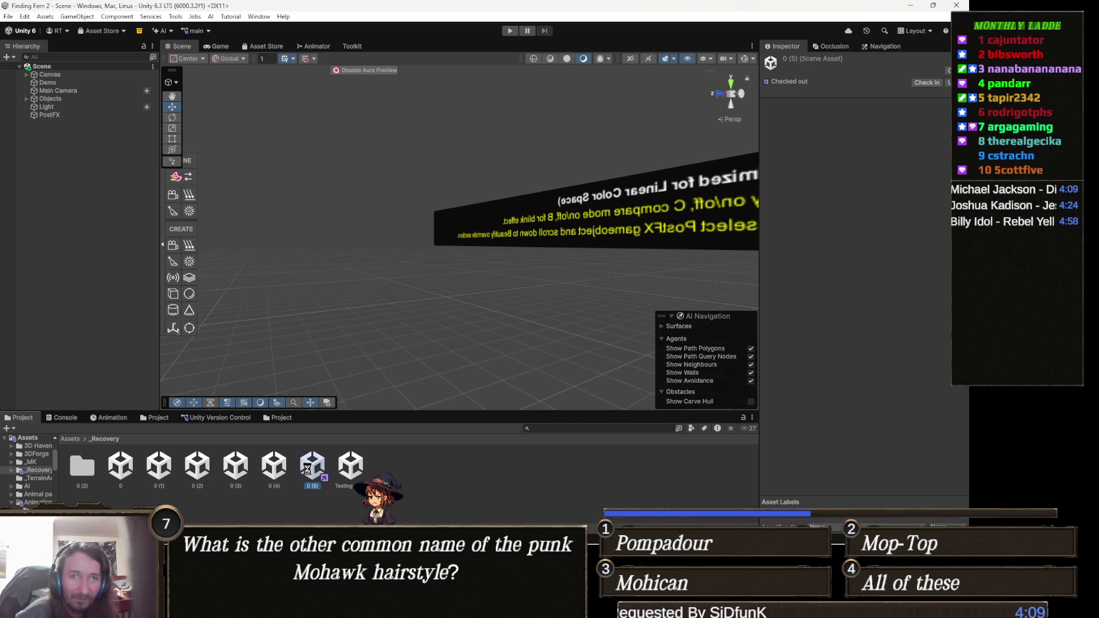
pyautogui.doubleClick(308, 469)
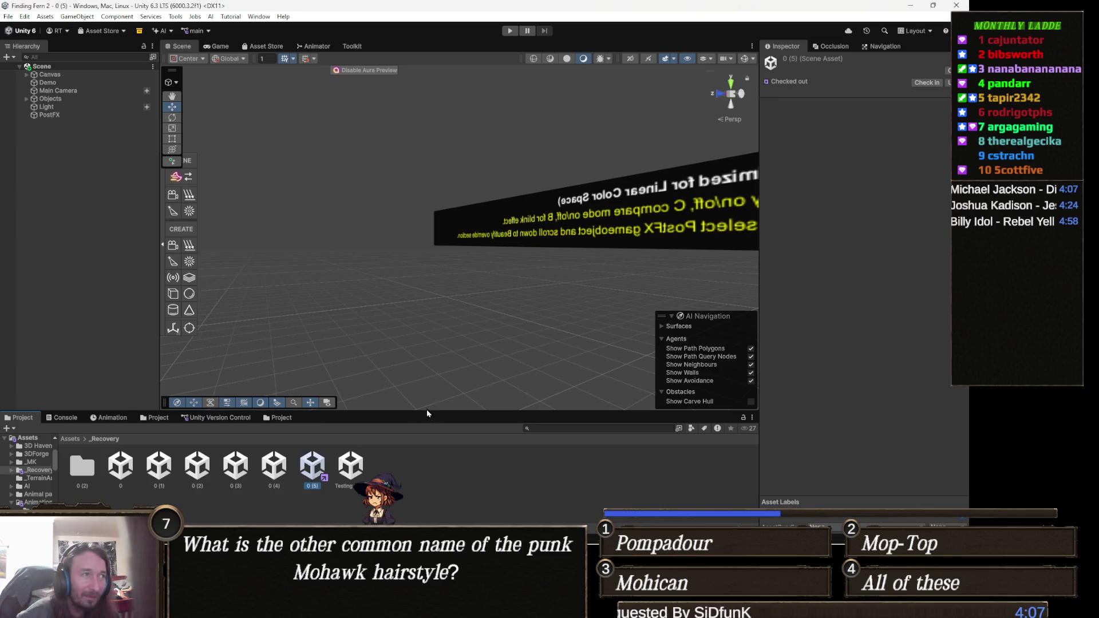
pyautogui.moveTo(491, 282)
pyautogui.mouseDown()
pyautogui.moveTo(507, 274)
pyautogui.moveTo(446, 286)
pyautogui.moveTo(447, 317)
pyautogui.moveTo(510, 290)
pyautogui.moveTo(475, 283)
pyautogui.mouseUp()
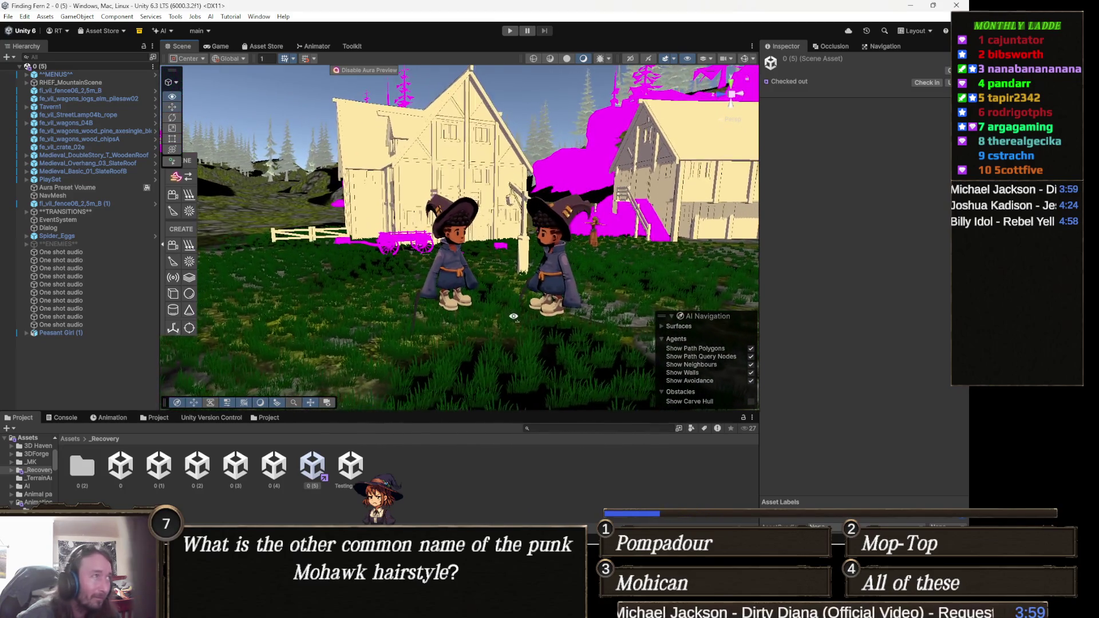
# - Select MainCamera under PlaySet and toggle its Beautify effect off and back on
pyautogui.click(85, 179)
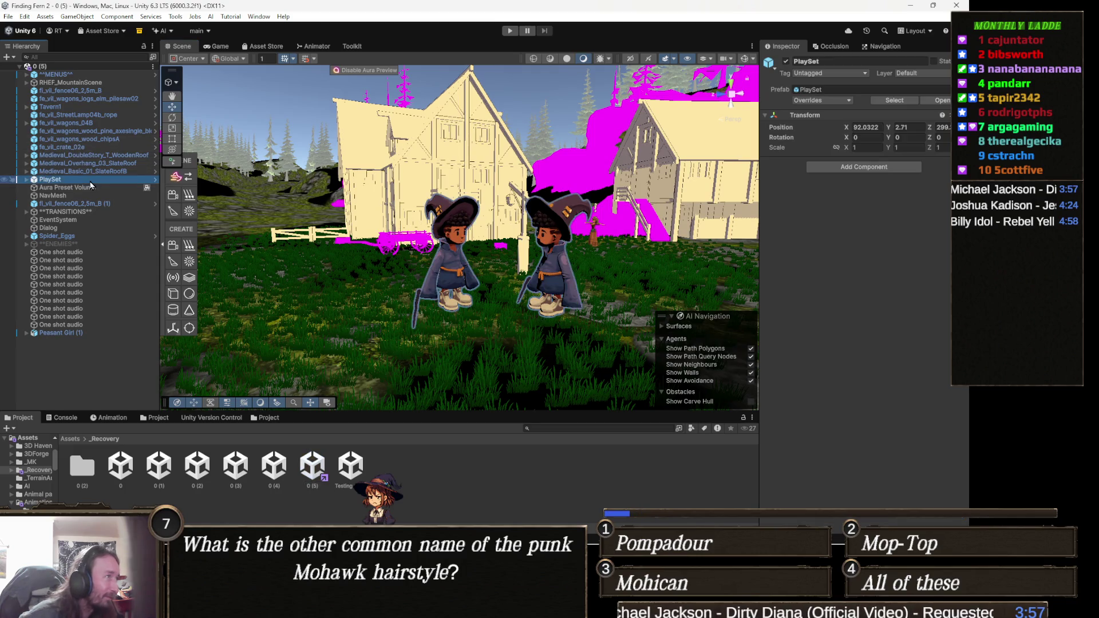
pyautogui.press('Right')
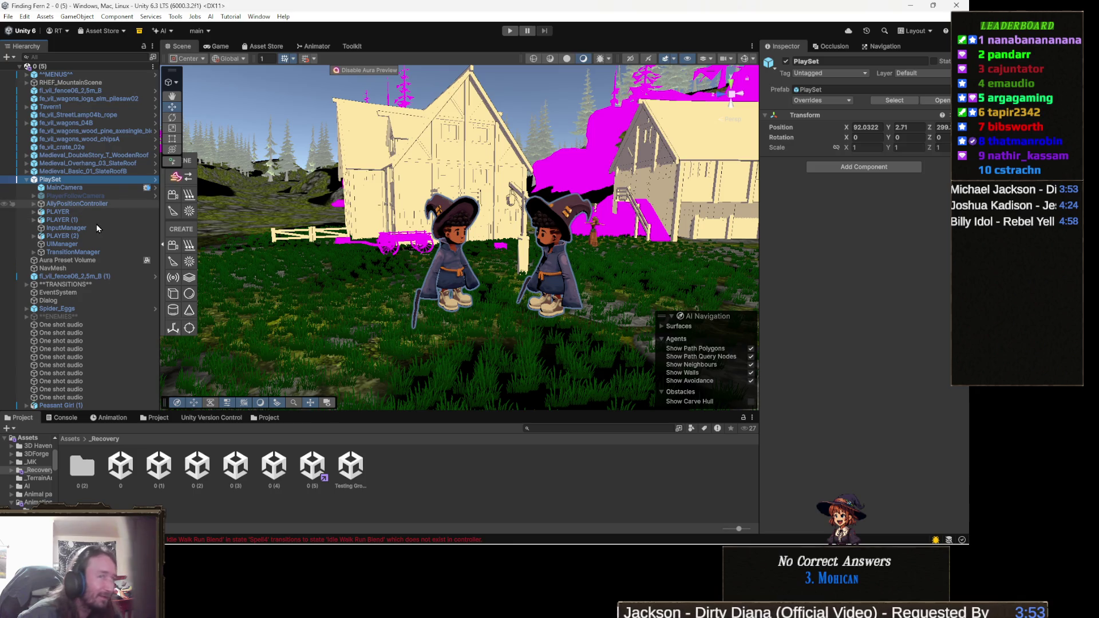
pyautogui.press('Down')
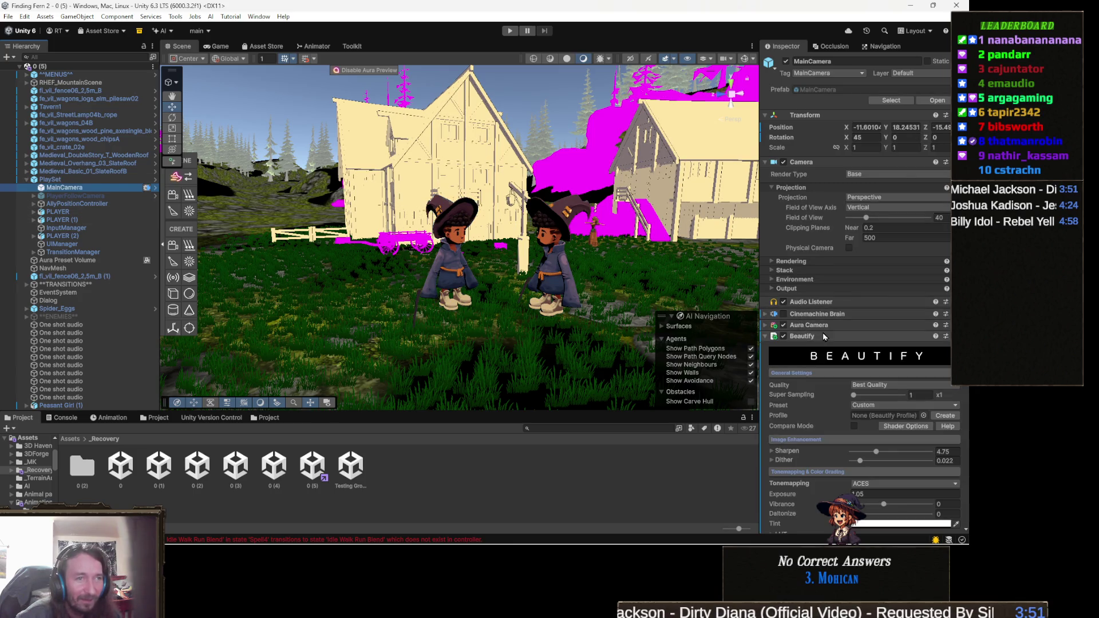
pyautogui.click(783, 336)
pyautogui.click(783, 337)
pyautogui.click(784, 337)
pyautogui.click(784, 336)
pyautogui.click(784, 337)
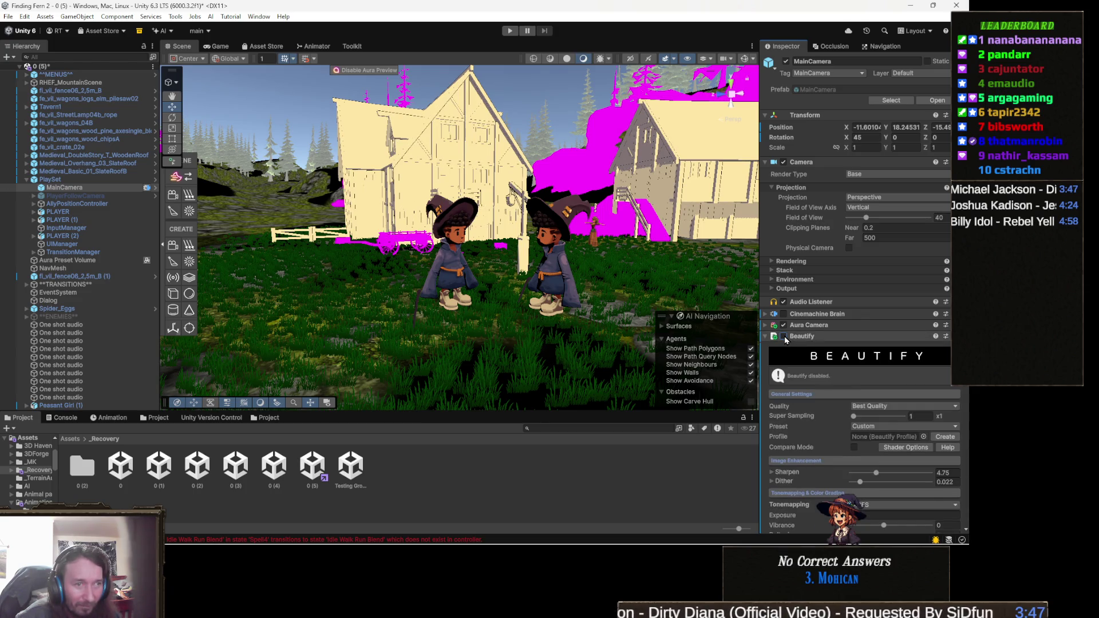
pyautogui.click(783, 336)
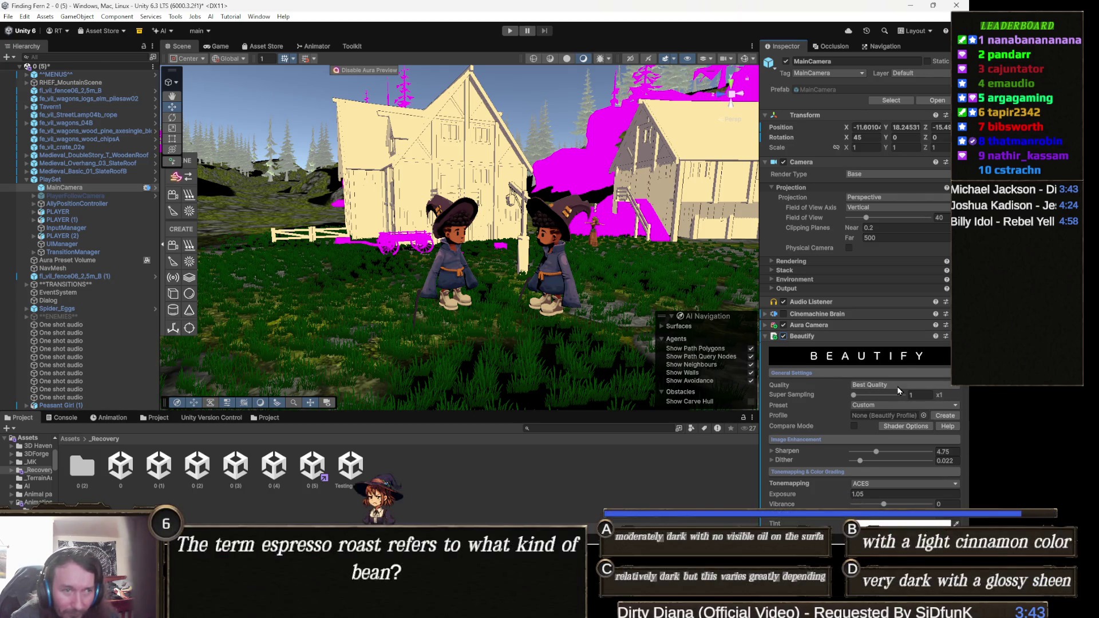
# - Check the Beautify Preset dropdown, then start Play mode
pyautogui.click(894, 406)
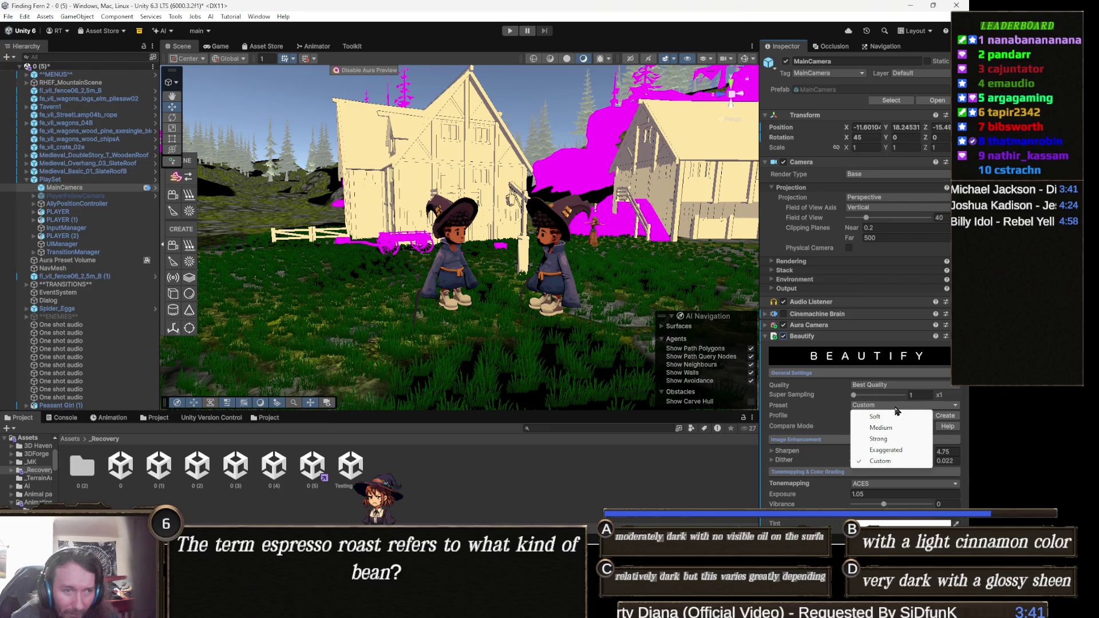
pyautogui.click(893, 452)
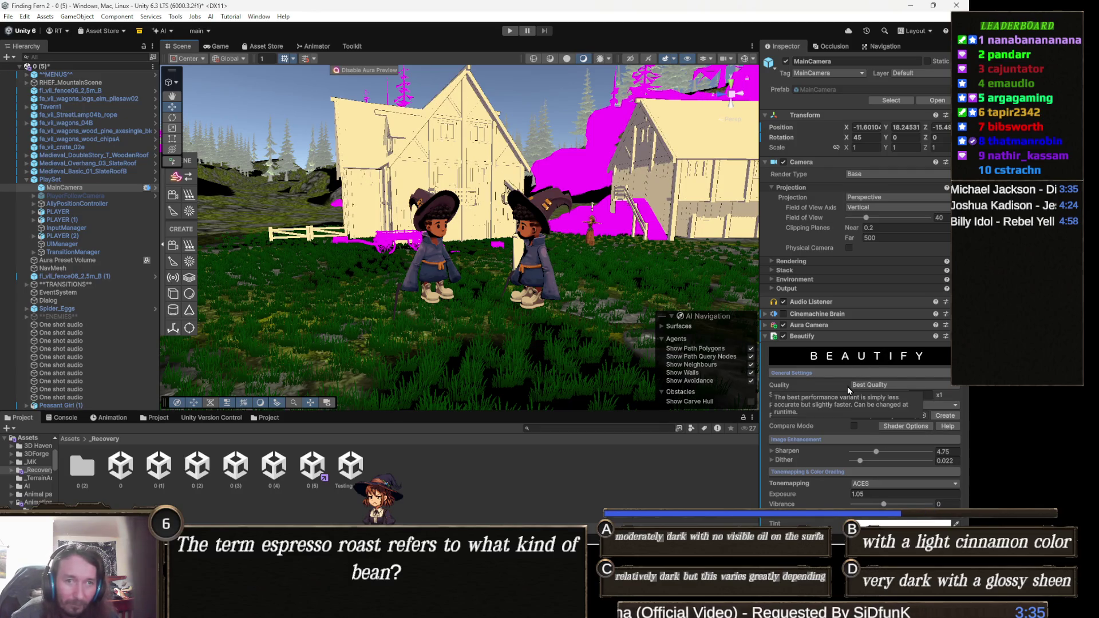
pyautogui.scroll(-8, 859, 406)
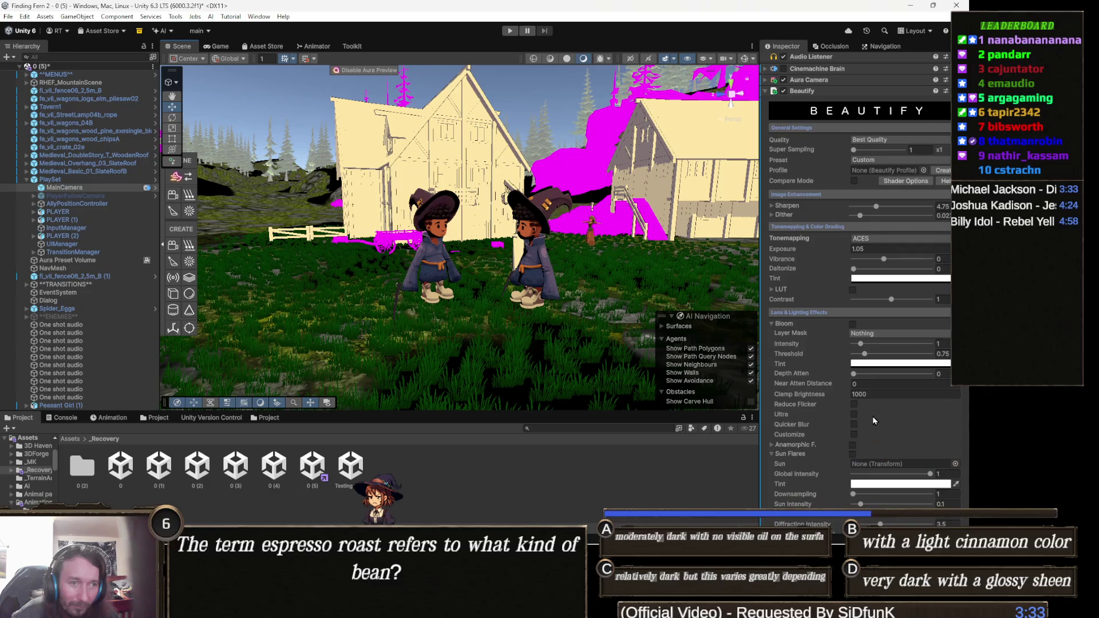
pyautogui.click(509, 31)
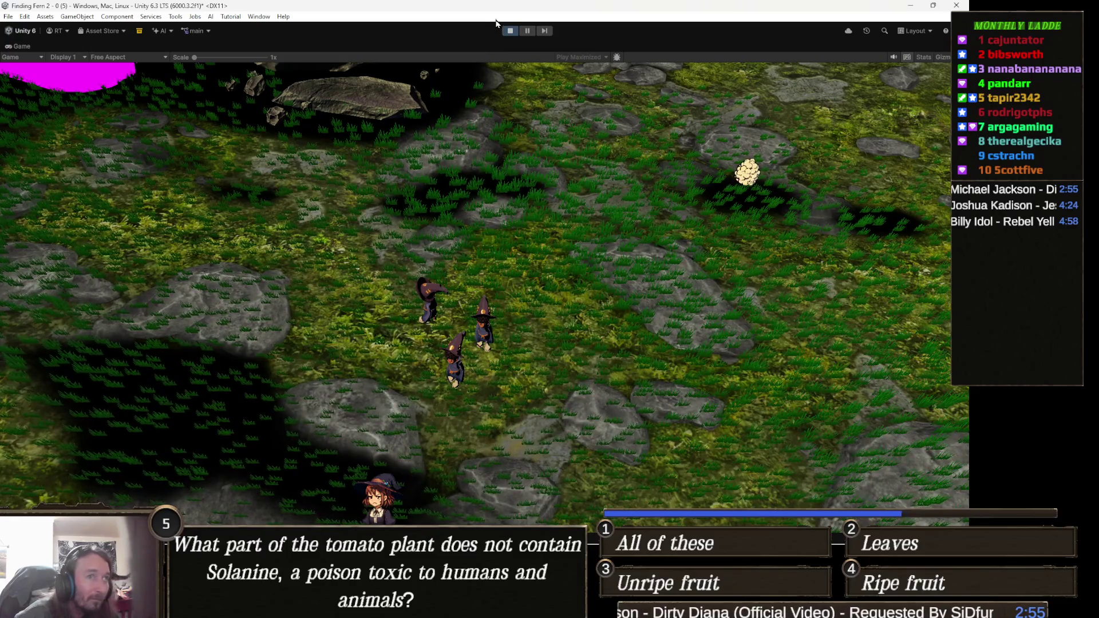
# - Pause the game, fly the Scene camera around the three witch characters, then stop Play mode
pyautogui.click(527, 31)
pyautogui.moveTo(375, 161); pyautogui.dragTo(259, 182)
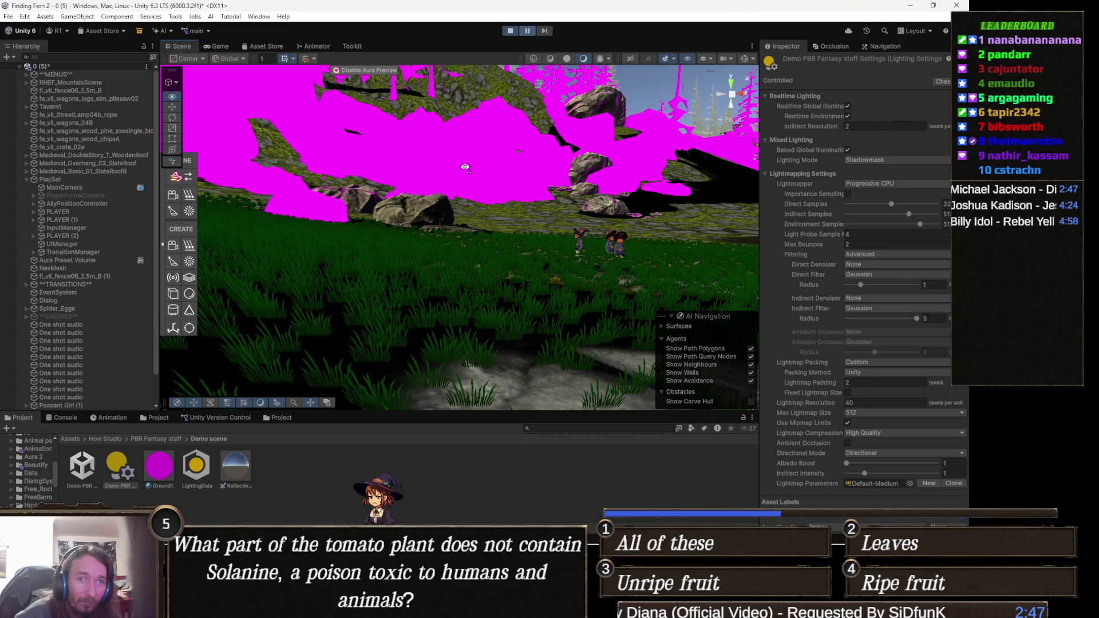
pyautogui.moveTo(402, 226)
pyautogui.mouseDown()
pyautogui.moveTo(468, 209)
pyautogui.moveTo(462, 246)
pyautogui.moveTo(543, 240)
pyautogui.mouseUp()
pyautogui.press('w')
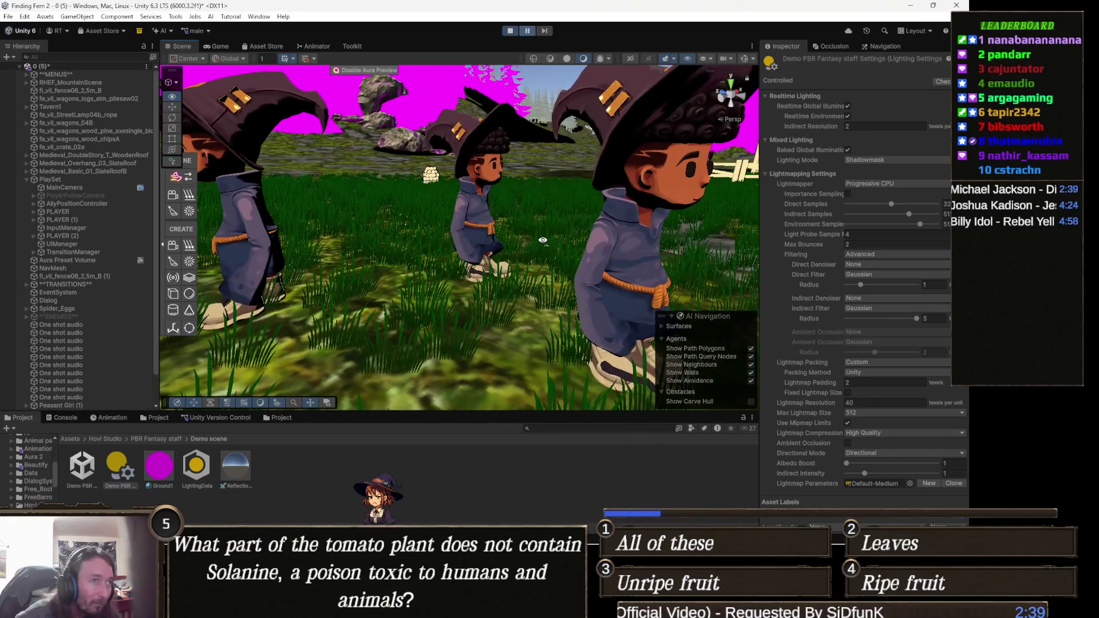
pyautogui.press('s')
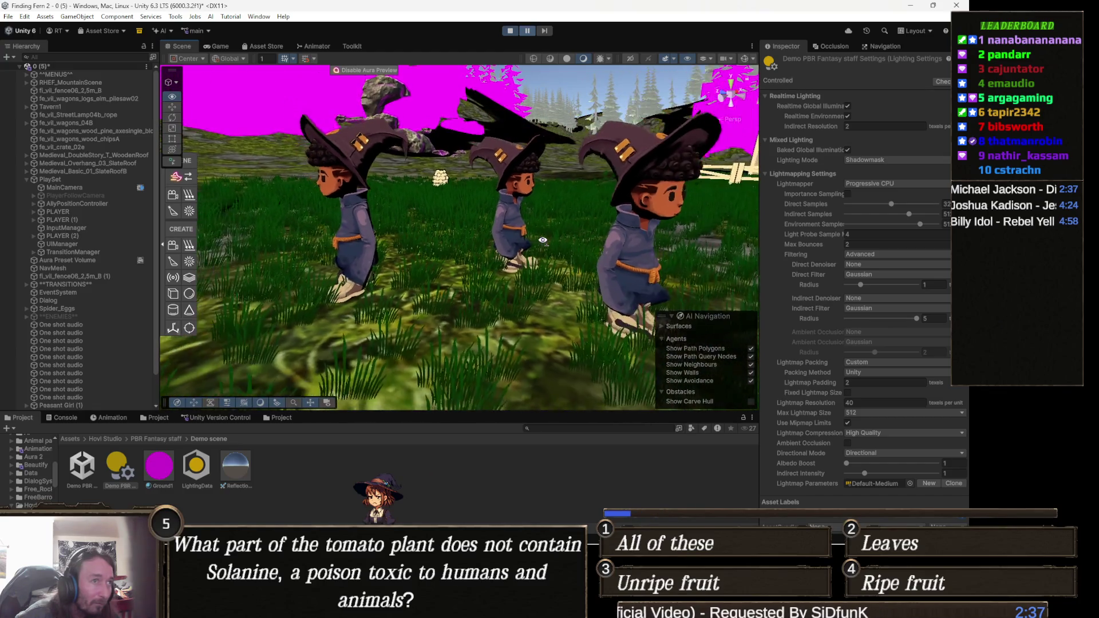
pyautogui.moveTo(542, 240)
pyautogui.mouseDown()
pyautogui.moveTo(462, 216)
pyautogui.moveTo(478, 217)
pyautogui.mouseUp()
pyautogui.press('w')
pyautogui.press('s')
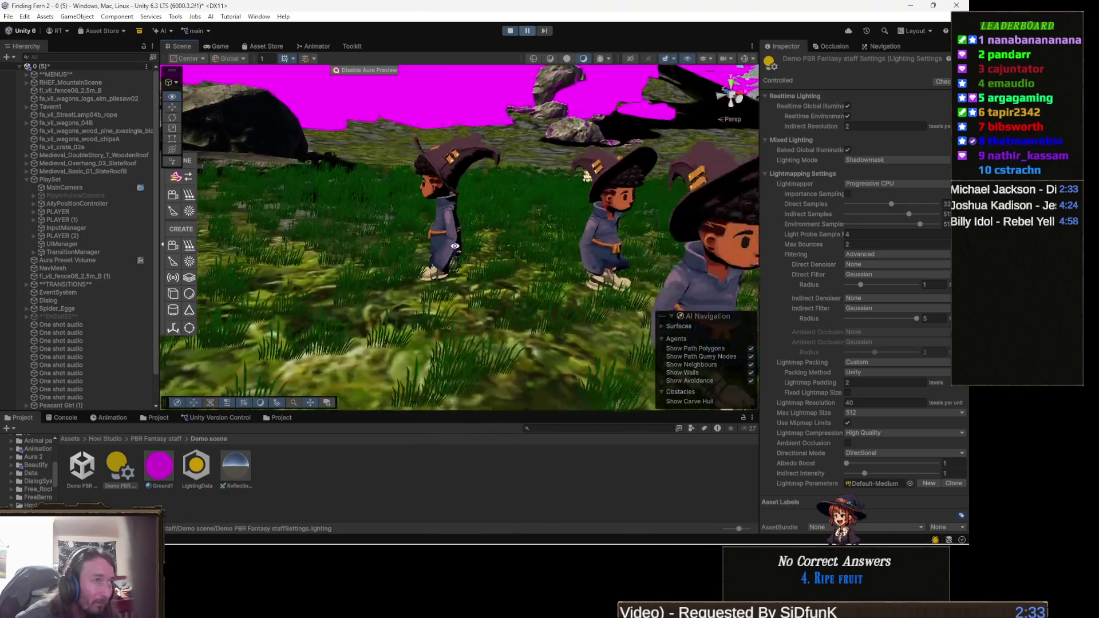
pyautogui.click(510, 30)
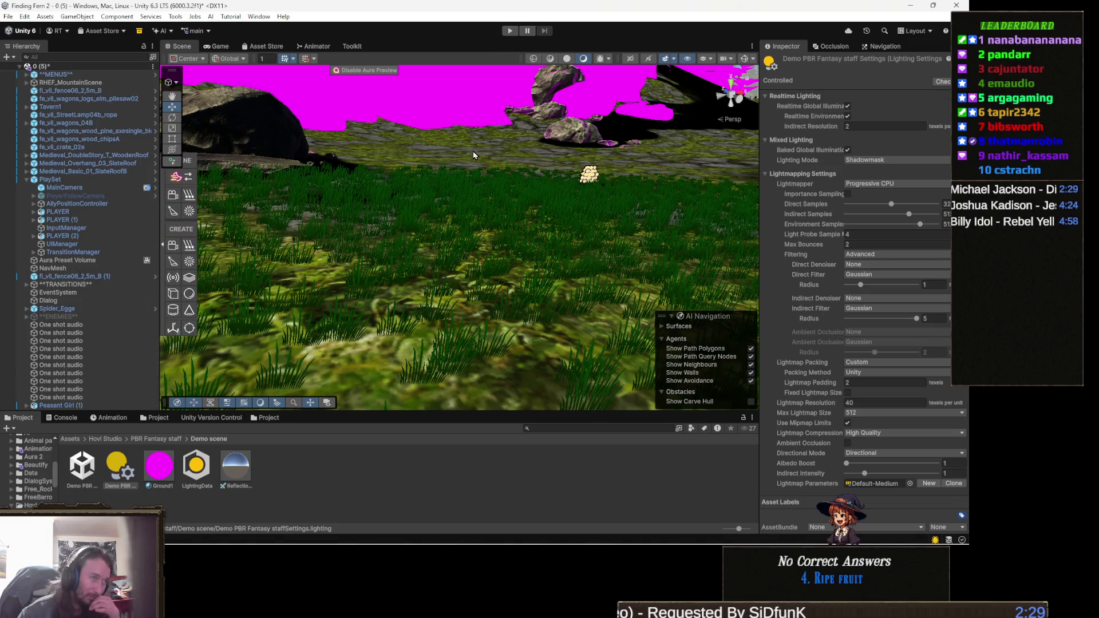
# - Select the terrain in Paint Texture mode and give its first layer 8 x 8 tiling
pyautogui.moveTo(476, 202)
pyautogui.mouseDown()
pyautogui.moveTo(575, 236)
pyautogui.moveTo(633, 235)
pyautogui.moveTo(388, 358)
pyautogui.moveTo(505, 269)
pyautogui.moveTo(532, 347)
pyautogui.mouseUp()
pyautogui.click(485, 278)
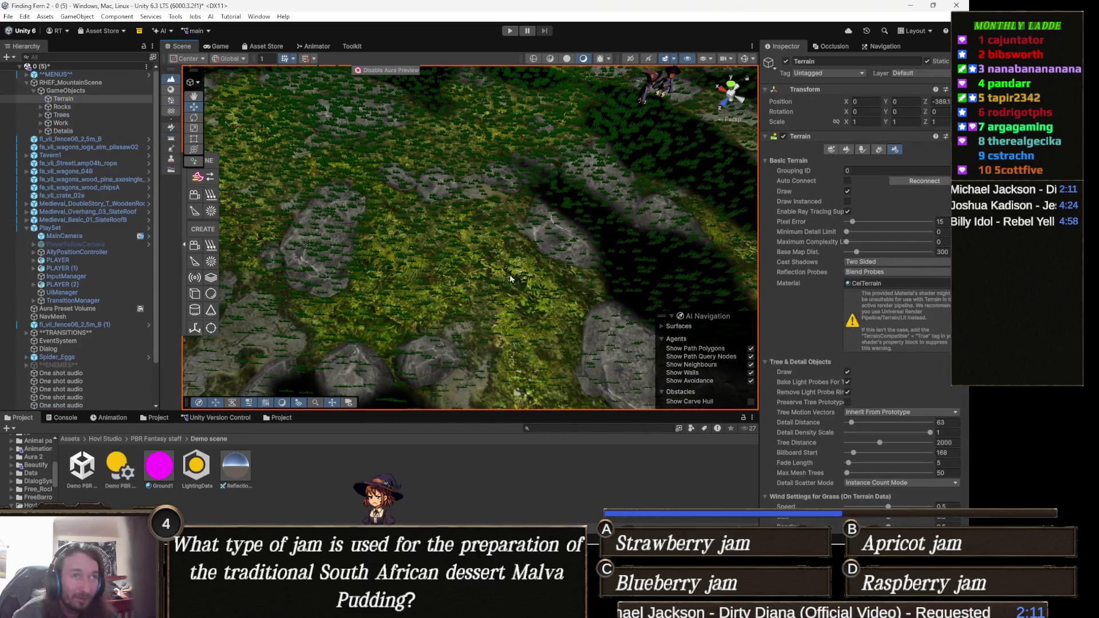
pyautogui.click(847, 150)
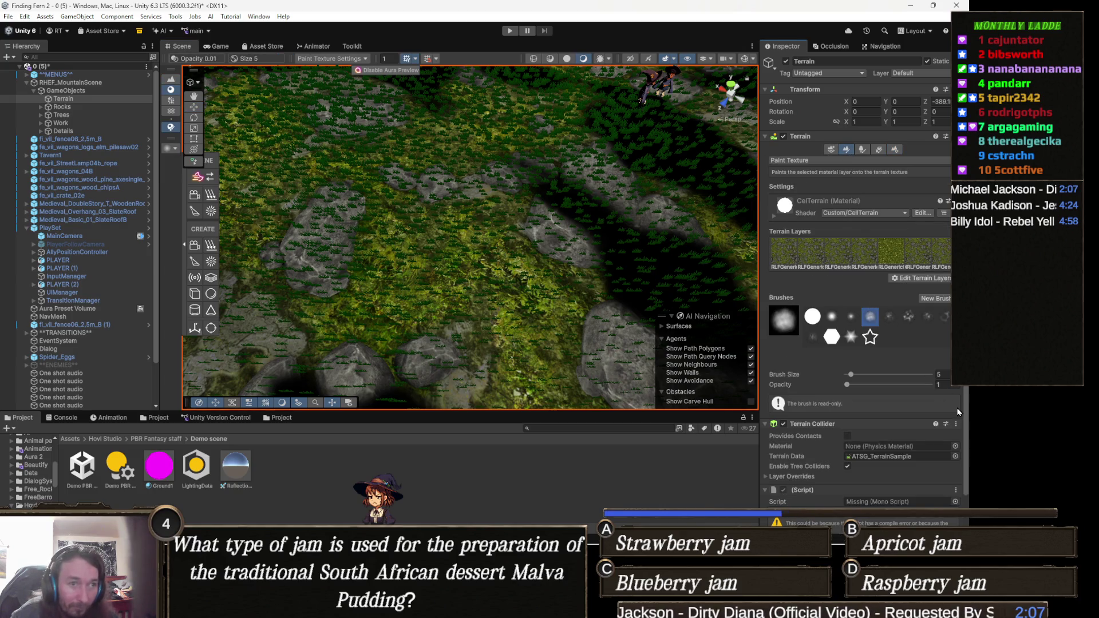
pyautogui.click(788, 253)
pyautogui.scroll(-1, 888, 392)
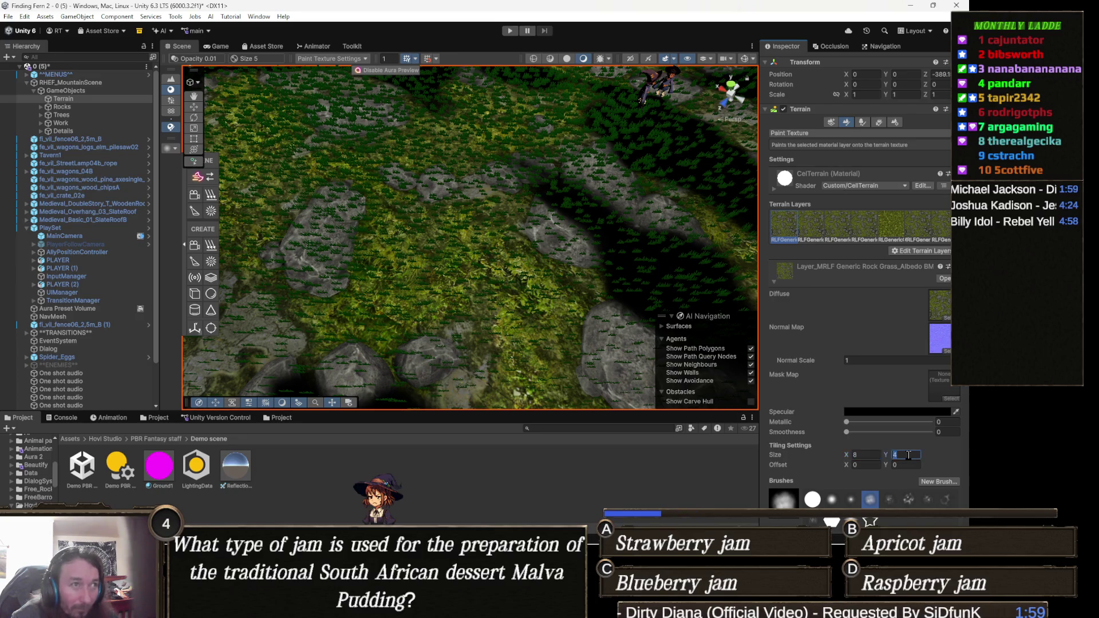
pyautogui.scroll(10, 596, 245)
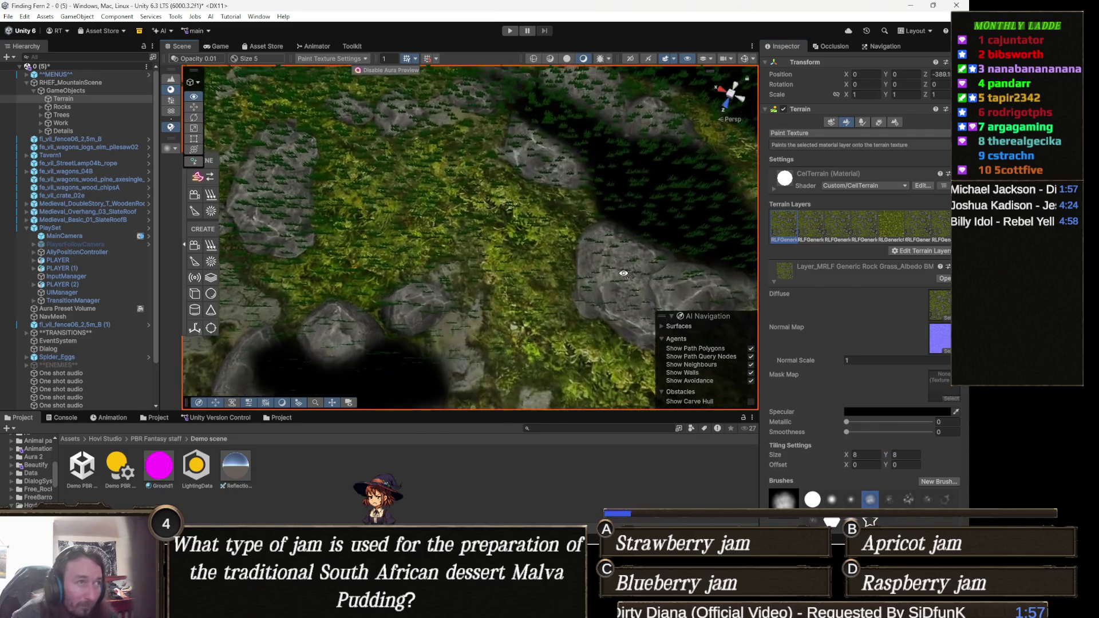
pyautogui.scroll(-6, 624, 273)
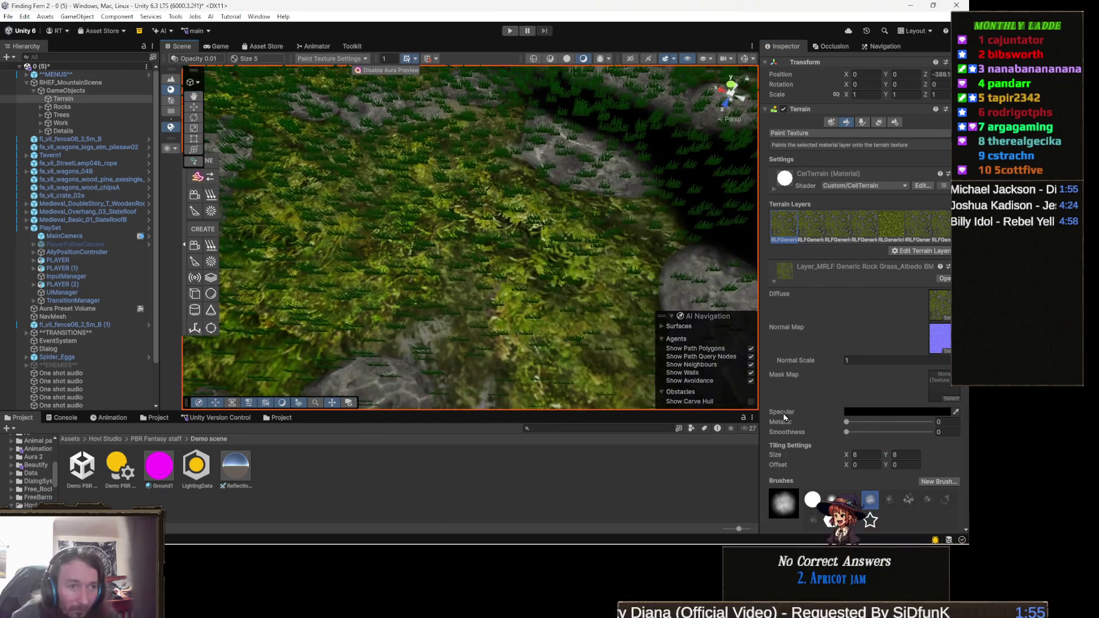
pyautogui.scroll(5, 446, 269)
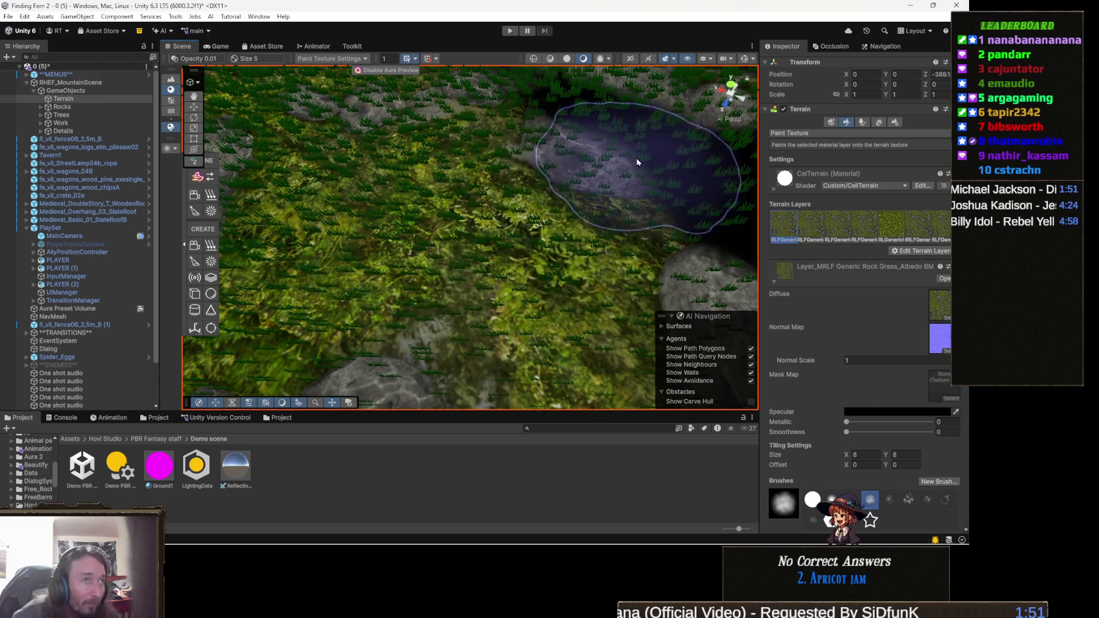
# - Orbit around the terrain's grass and rocks, returning to Paint Texture mode
pyautogui.moveTo(672, 245)
pyautogui.mouseDown()
pyautogui.moveTo(404, 226)
pyautogui.moveTo(405, 208)
pyautogui.moveTo(405, 233)
pyautogui.mouseUp()
pyautogui.scroll(4, 453, 298)
pyautogui.scroll(-3, 453, 298)
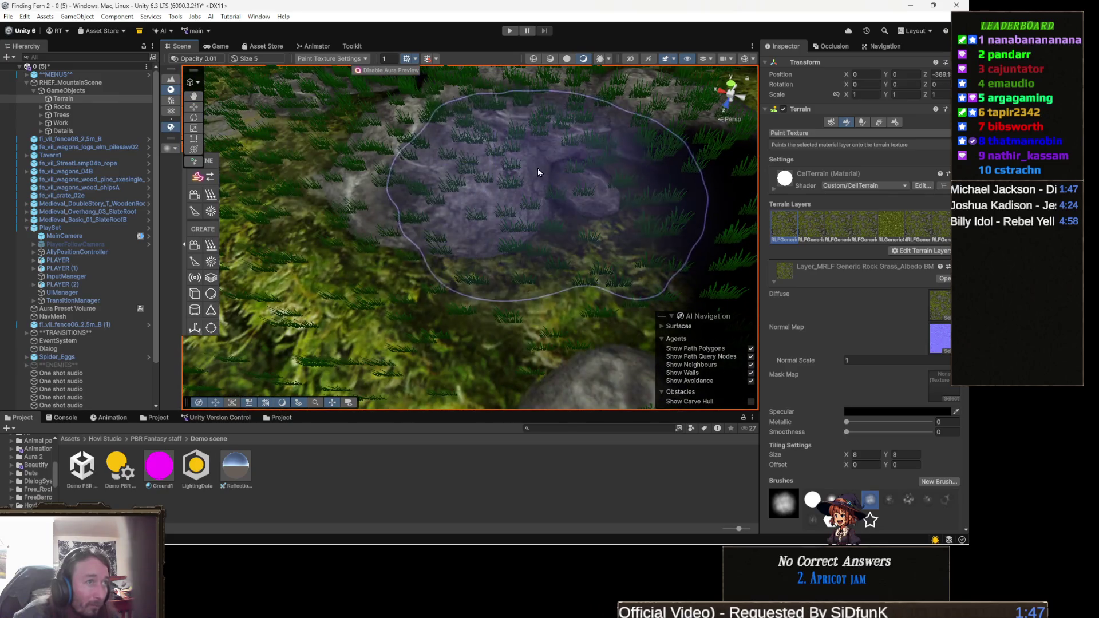
pyautogui.scroll(3, 383, 268)
pyautogui.press('w')
pyautogui.moveTo(431, 247); pyautogui.dragTo(564, 229)
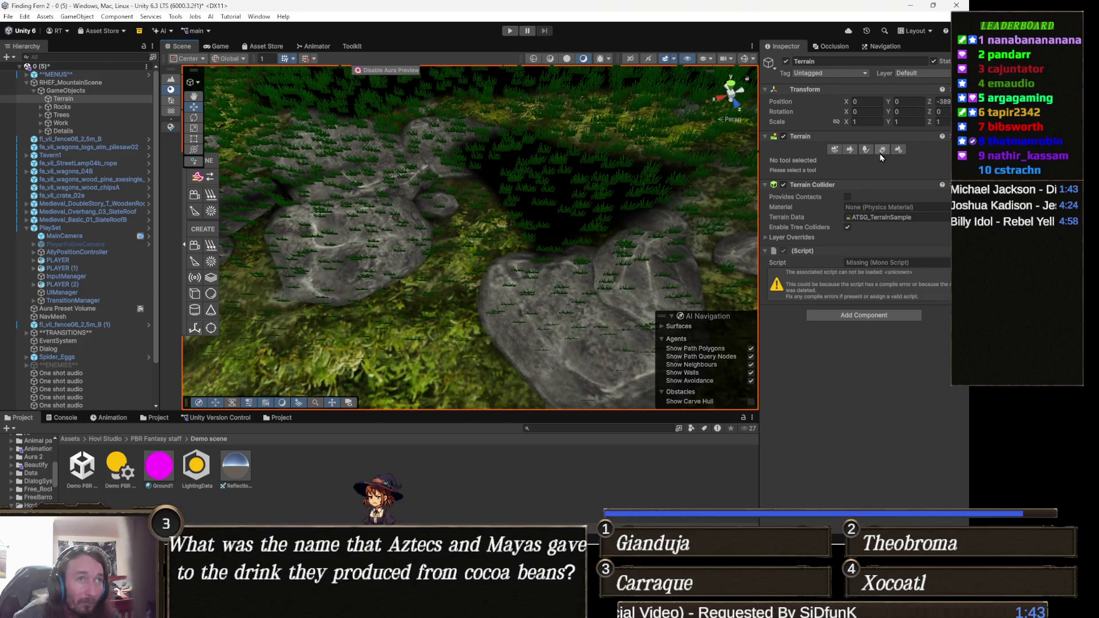
pyautogui.click(851, 150)
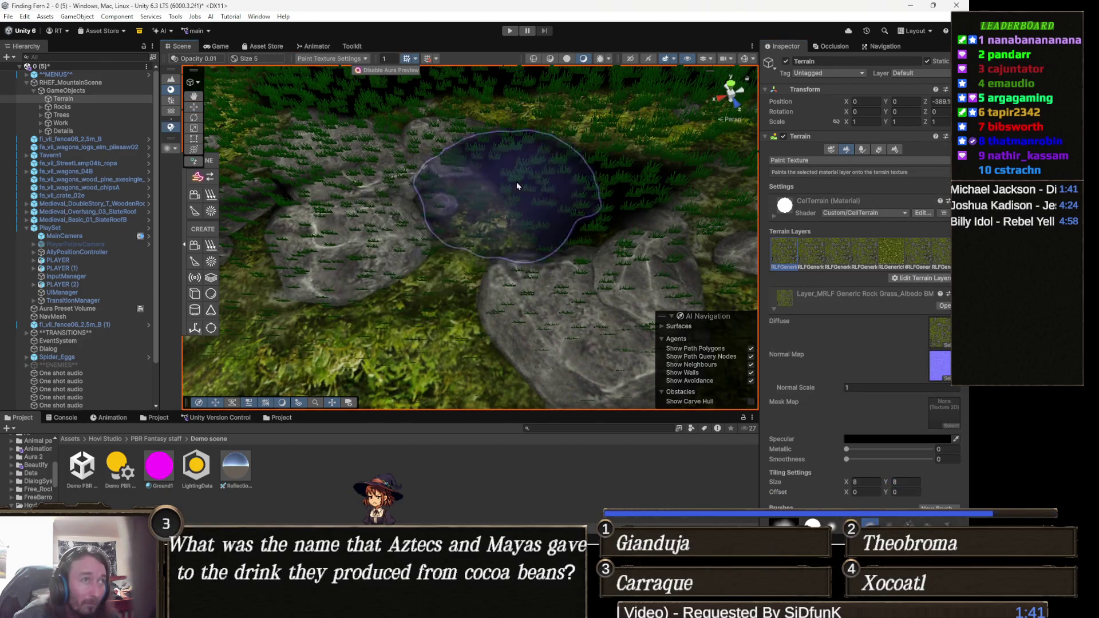
pyautogui.moveTo(445, 178)
pyautogui.mouseDown()
pyautogui.moveTo(644, 262)
pyautogui.moveTo(627, 166)
pyautogui.mouseUp()
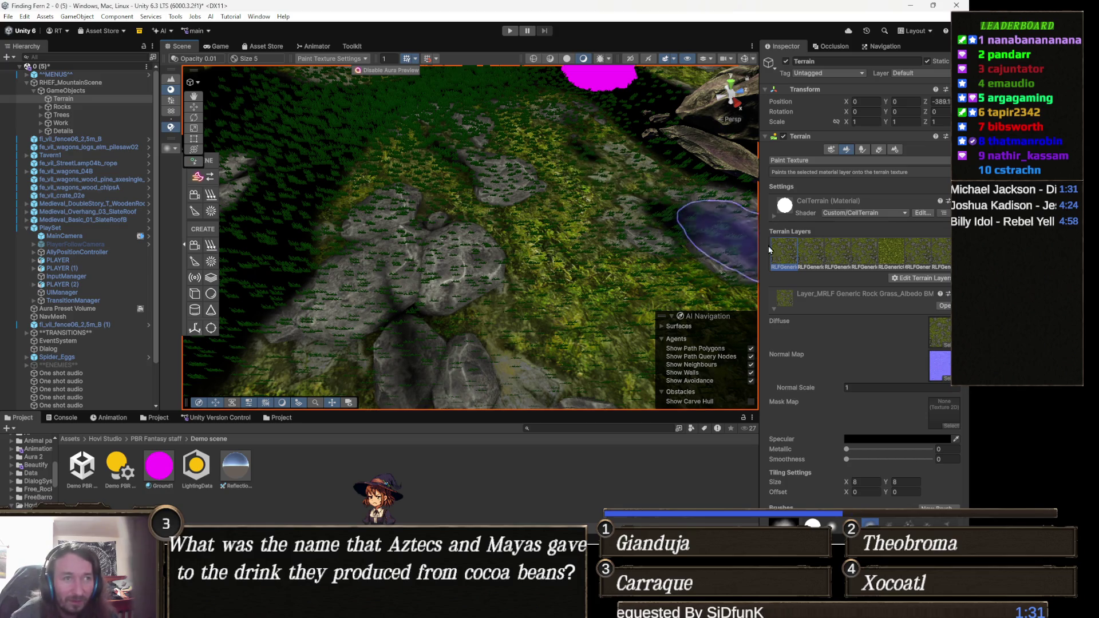
pyautogui.click(897, 150)
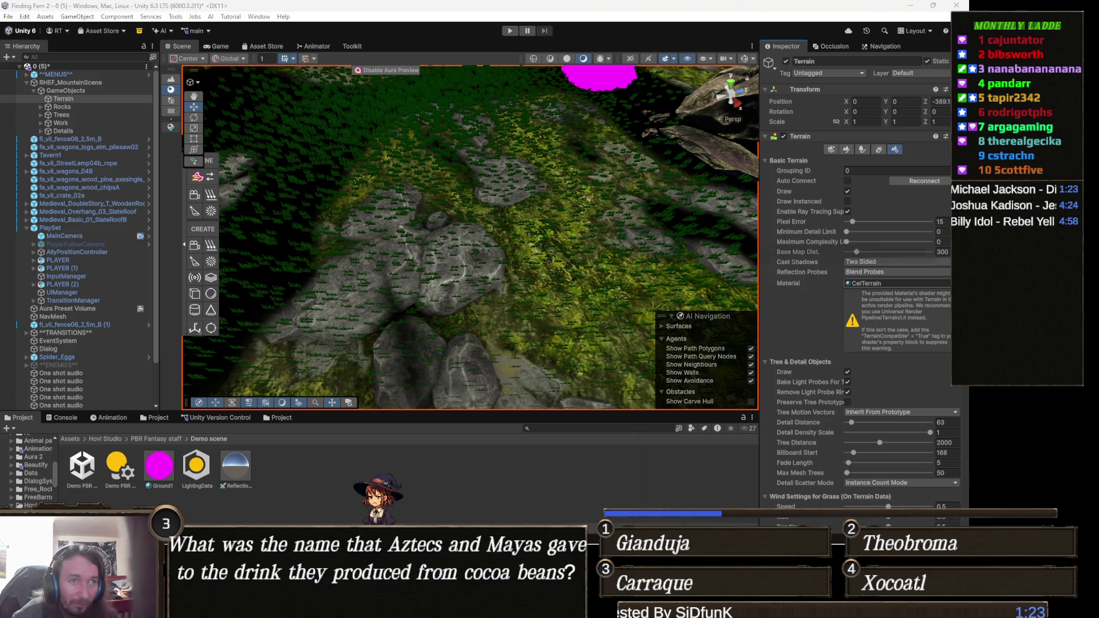
# - Assign the CelTerrain material to the terrain and locate it in the Xp assets folder
pyautogui.click(947, 283)
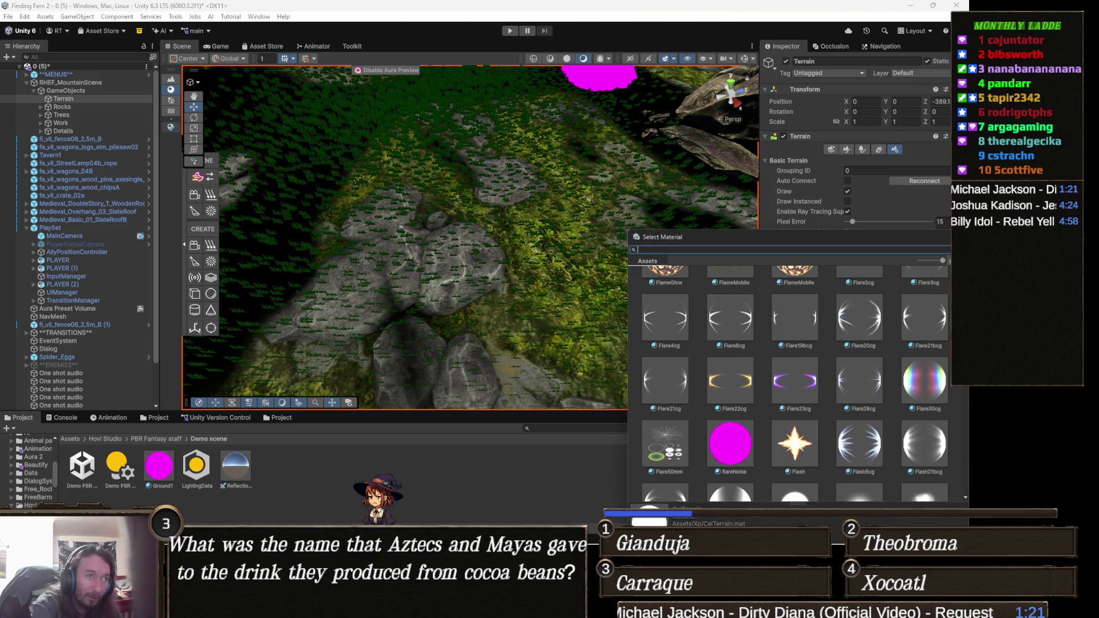
pyautogui.write('ltt')
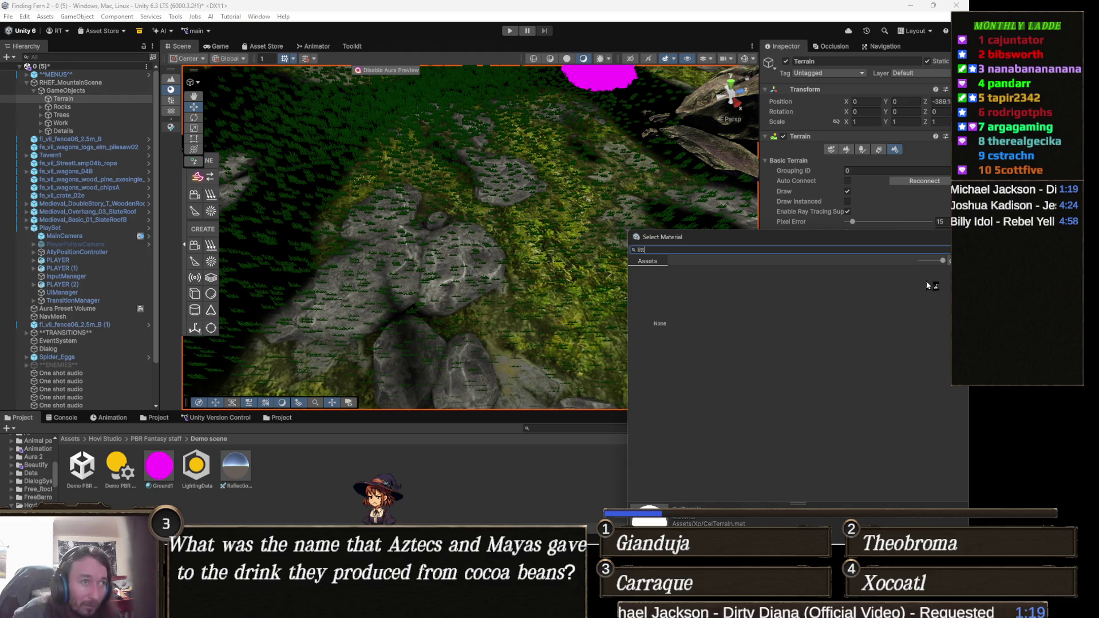
pyautogui.doubleClick(896, 303)
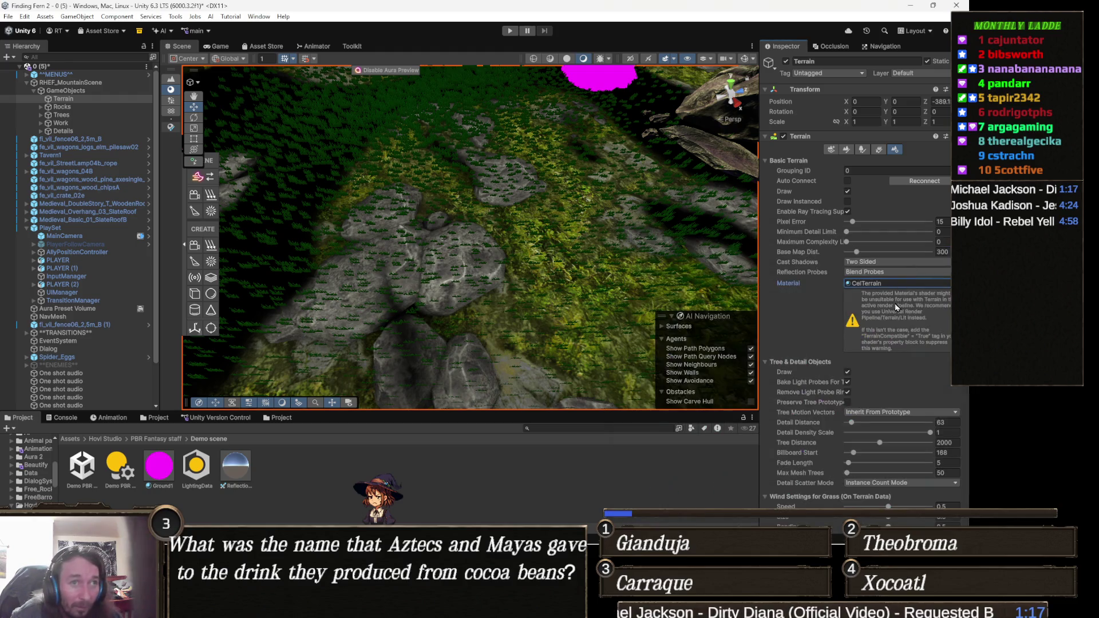
pyautogui.click(885, 283)
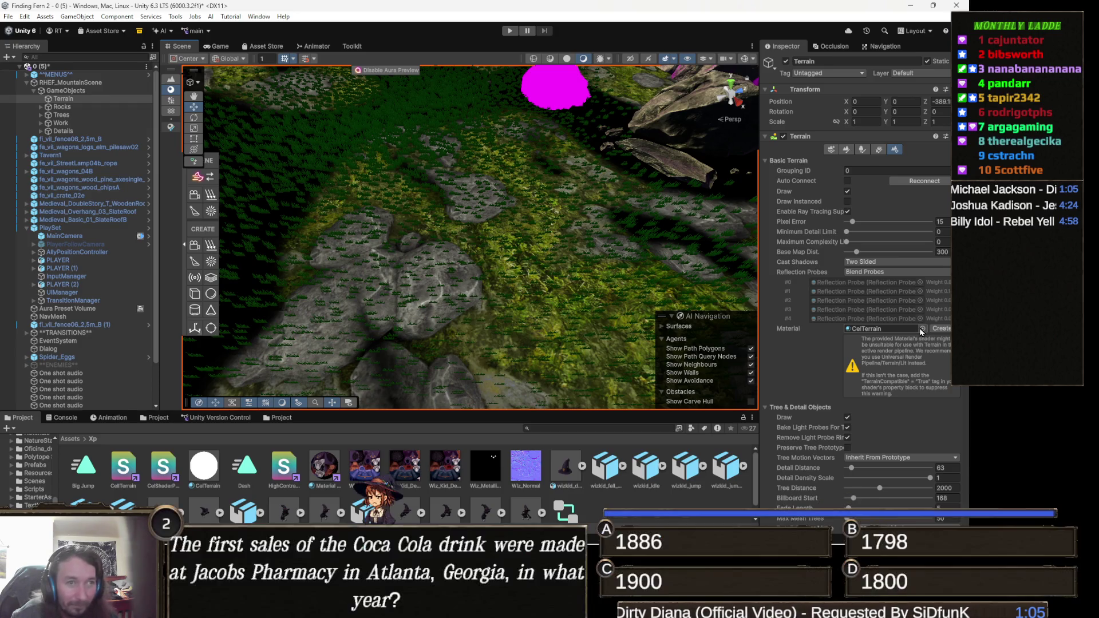
pyautogui.click(868, 331)
# - Clear the terrain's material, search shaders for 'terrain' without choosing, then select the Medieval_DoubleStory_T_WoodenRoof house
pyautogui.press('Delete')
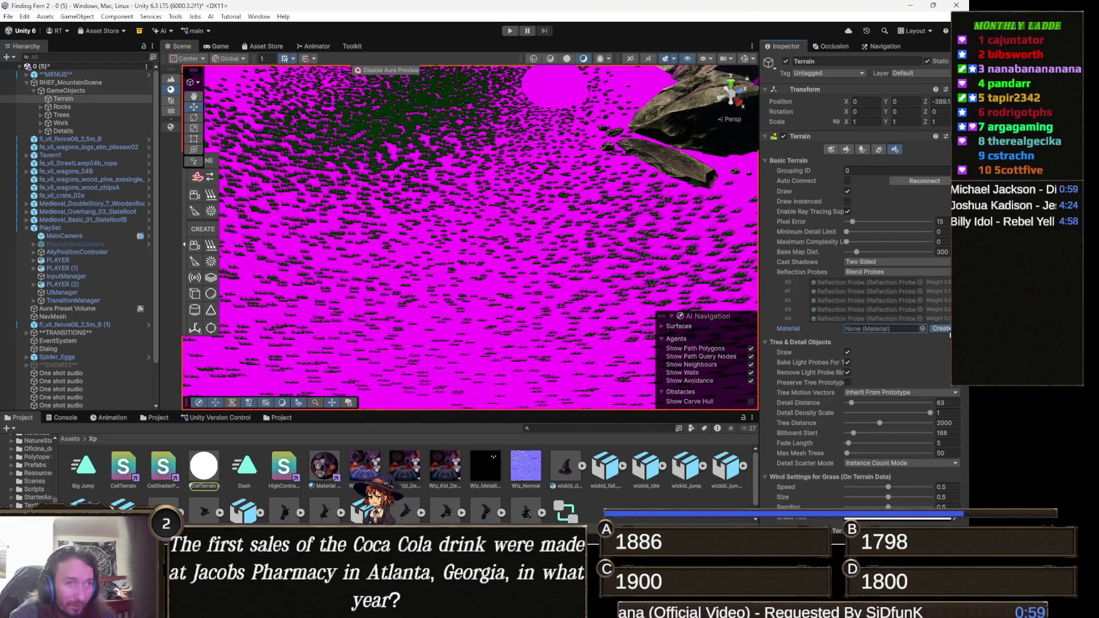
pyautogui.click(942, 329)
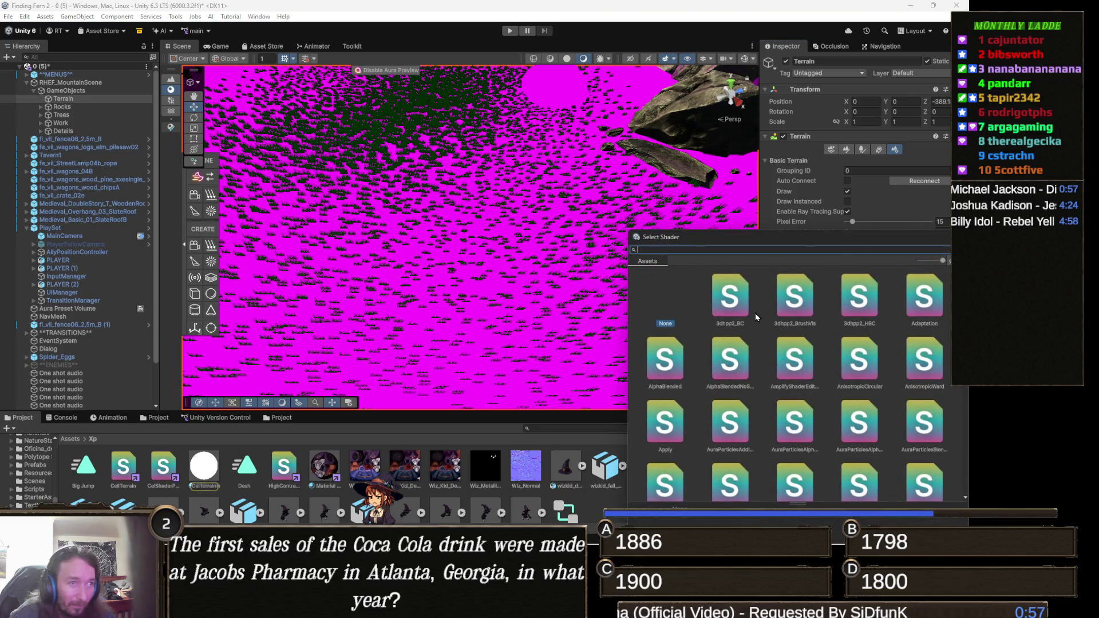
pyautogui.write('litter')
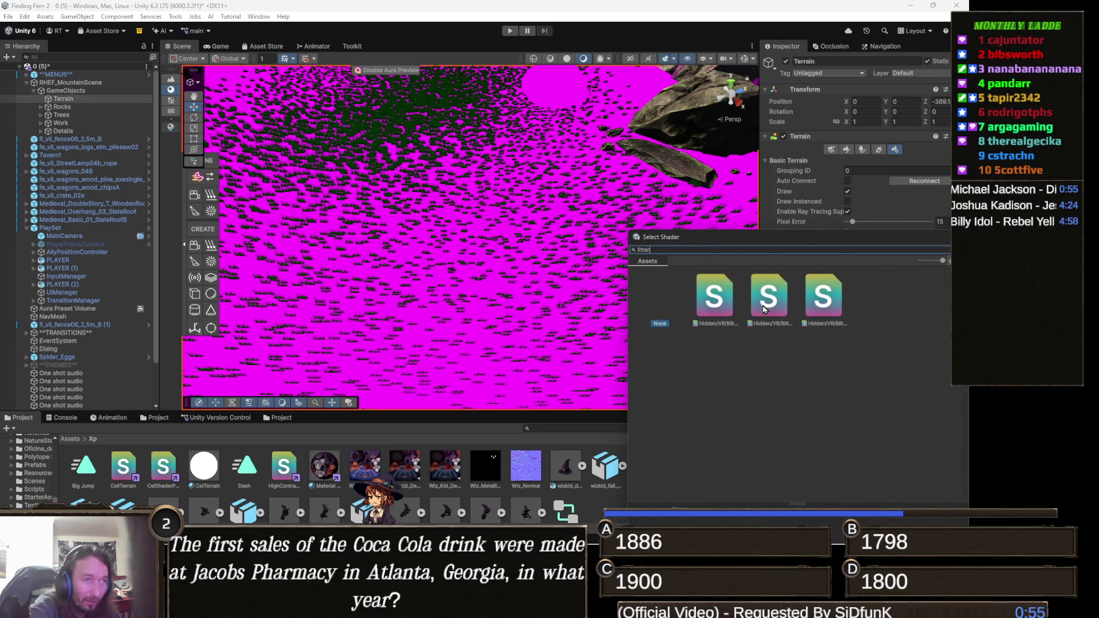
pyautogui.press('BackSpace')
pyautogui.press('BackSpace')
pyautogui.press('BackSpace')
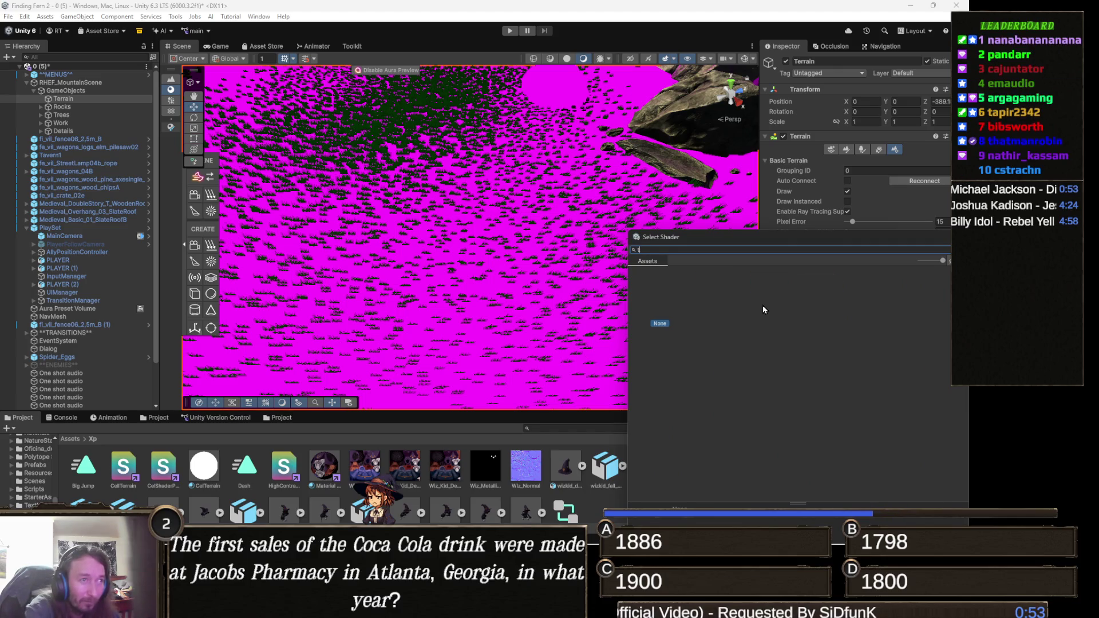
pyautogui.write('terrain')
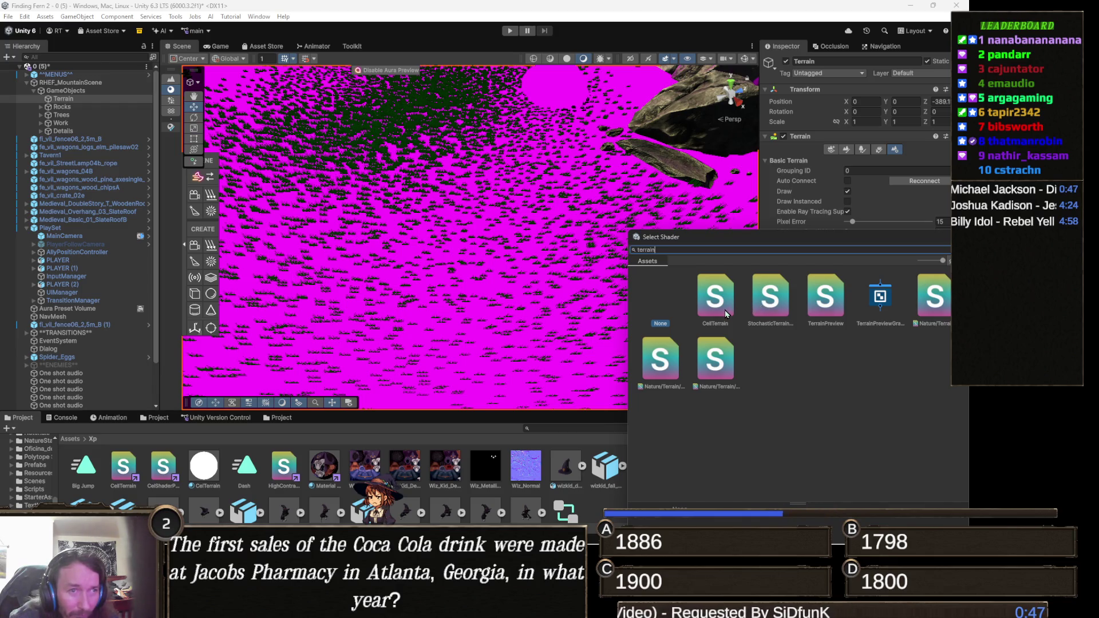
pyautogui.click(555, 285)
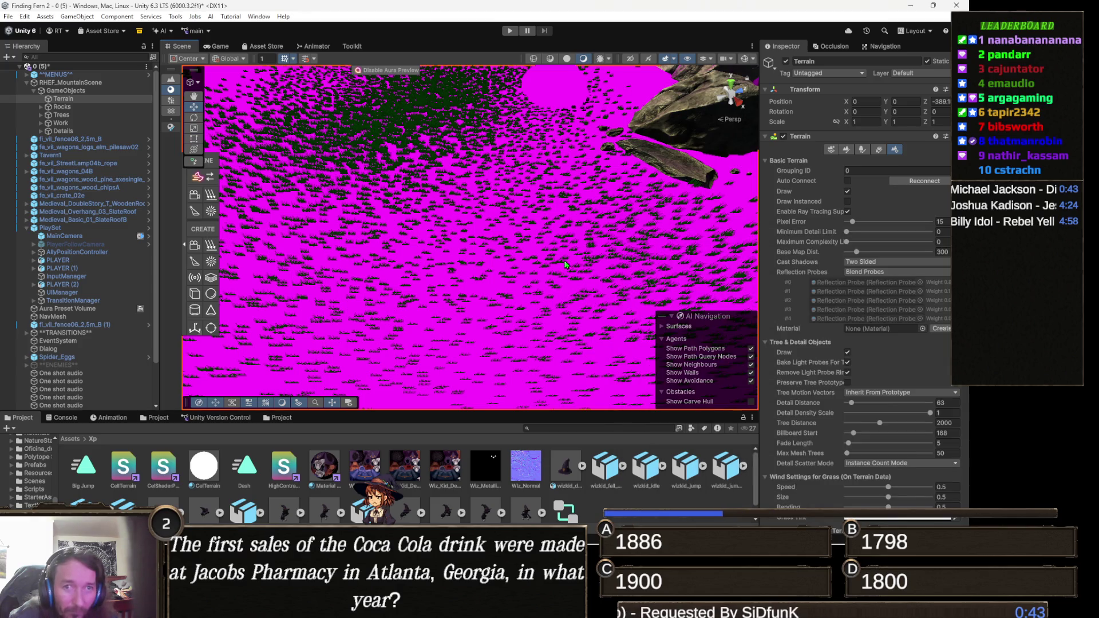
pyautogui.moveTo(490, 319)
pyautogui.mouseDown()
pyautogui.moveTo(608, 260)
pyautogui.moveTo(549, 297)
pyautogui.moveTo(604, 303)
pyautogui.moveTo(698, 240)
pyautogui.moveTo(515, 263)
pyautogui.moveTo(447, 242)
pyautogui.moveTo(534, 229)
pyautogui.mouseUp()
pyautogui.click(534, 228)
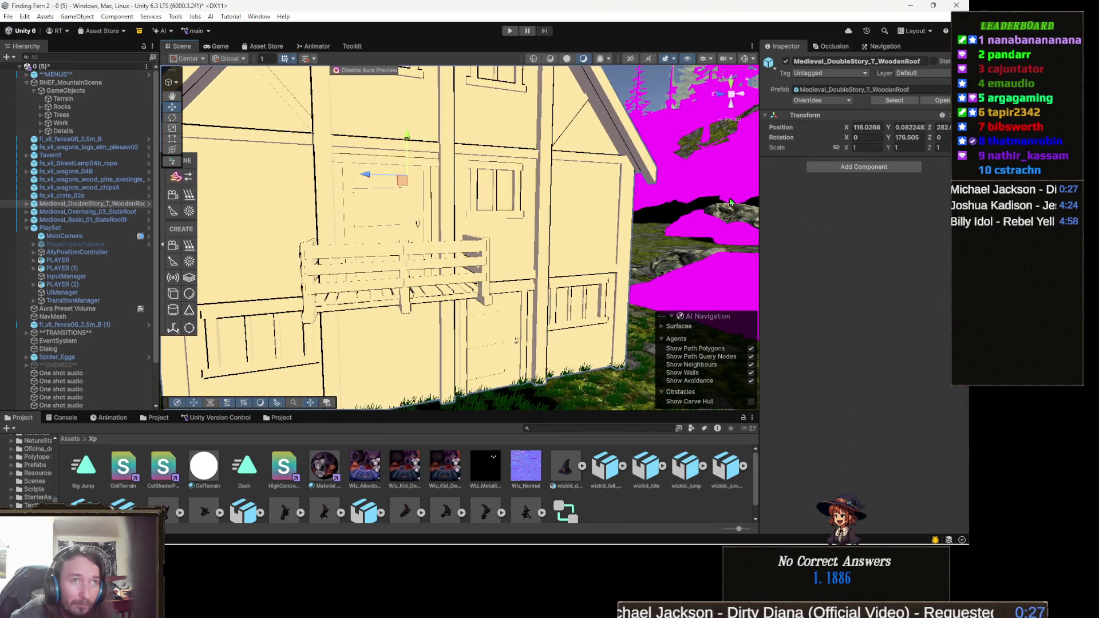
# - Switch the house wall's fe_village_base material to the Custom/HighContrast_Stylized shader and locate its normal map
pyautogui.click(466, 183)
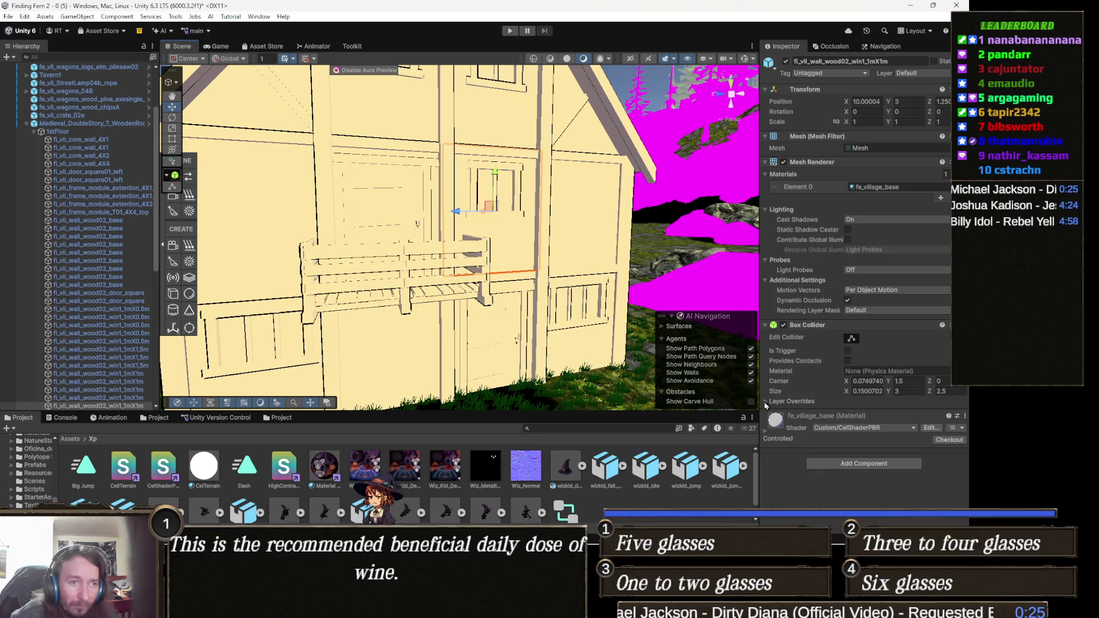
pyautogui.click(863, 432)
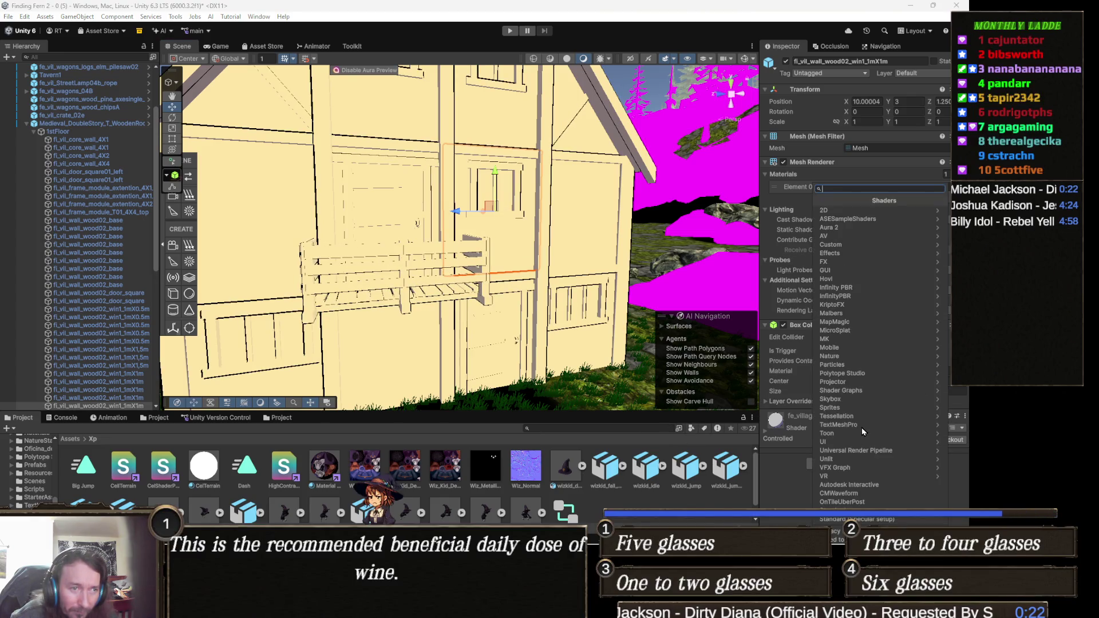
pyautogui.click(775, 424)
pyautogui.scroll(-3, 808, 413)
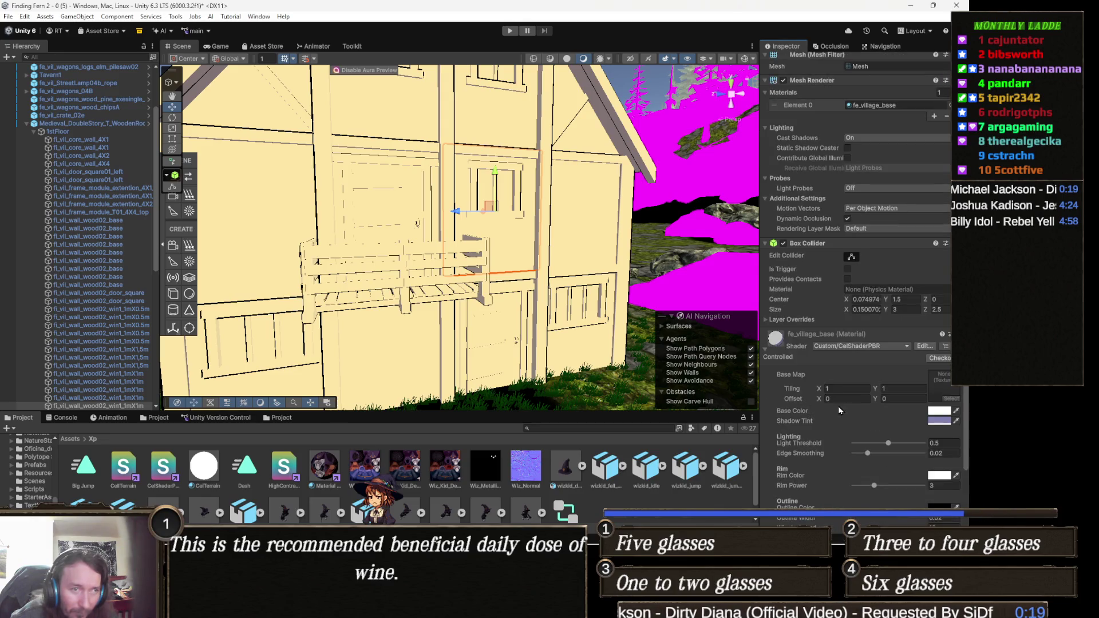
pyautogui.click(882, 348)
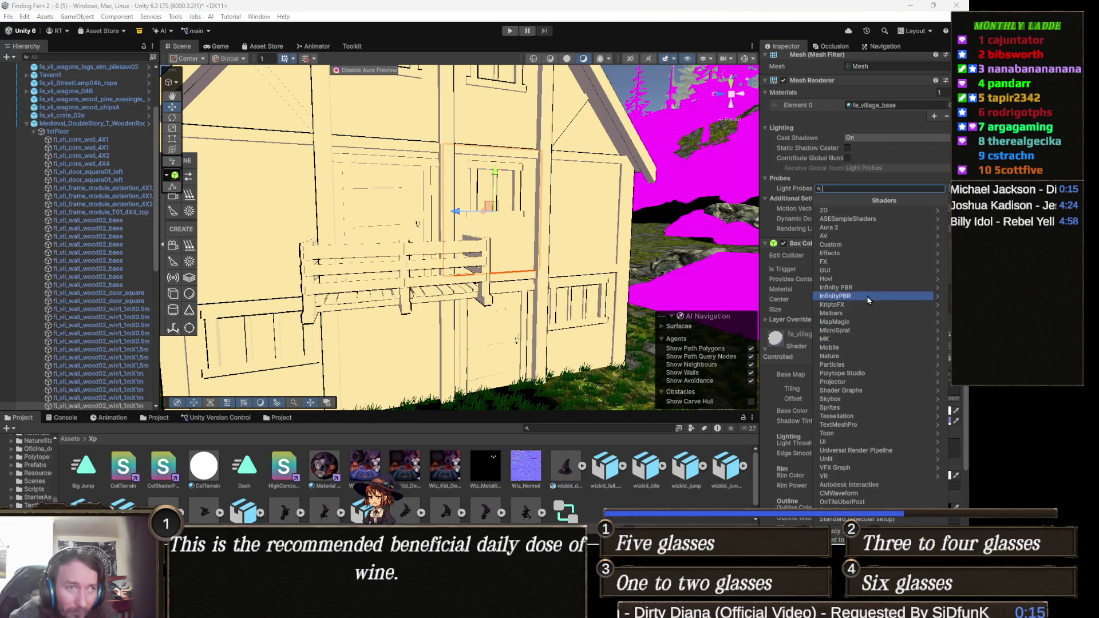
pyautogui.click(871, 250)
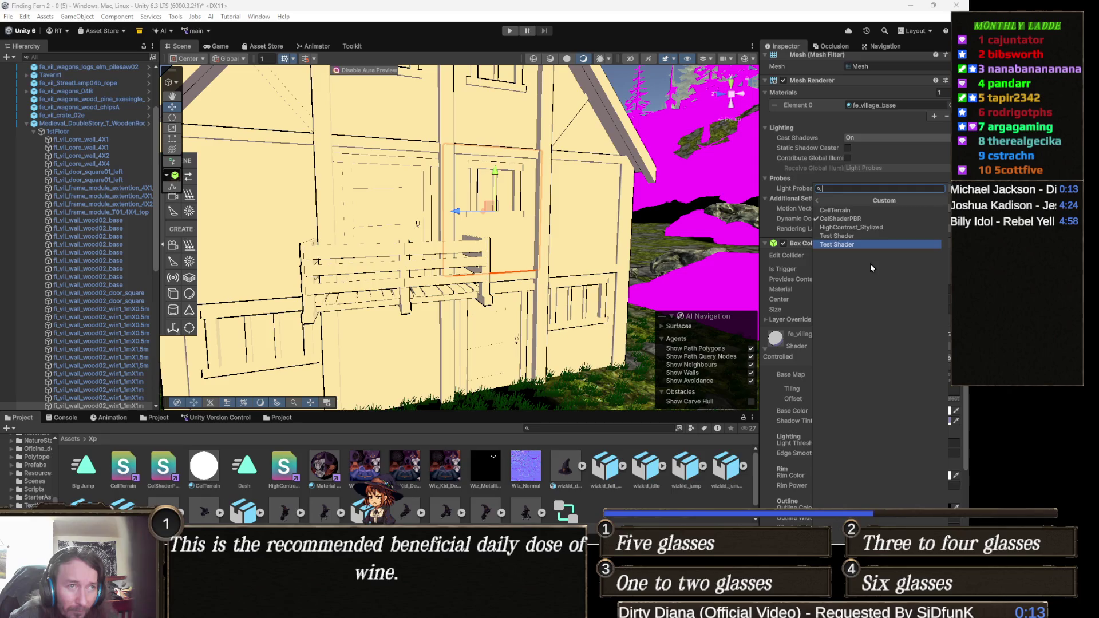
pyautogui.click(864, 228)
pyautogui.scroll(5, 545, 294)
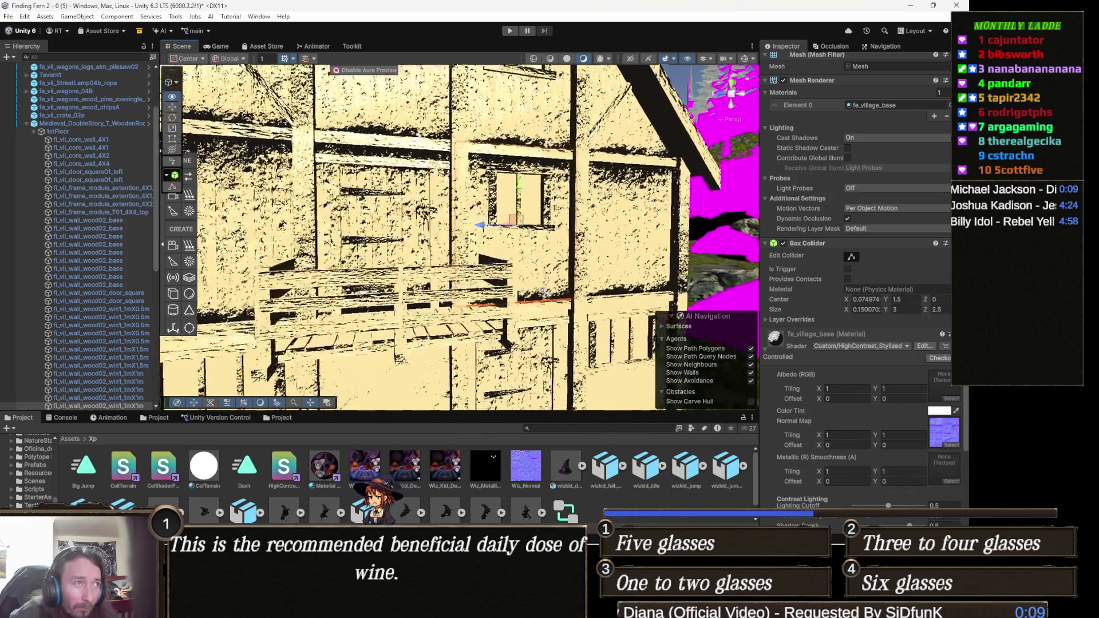
pyautogui.moveTo(535, 288); pyautogui.dragTo(515, 289)
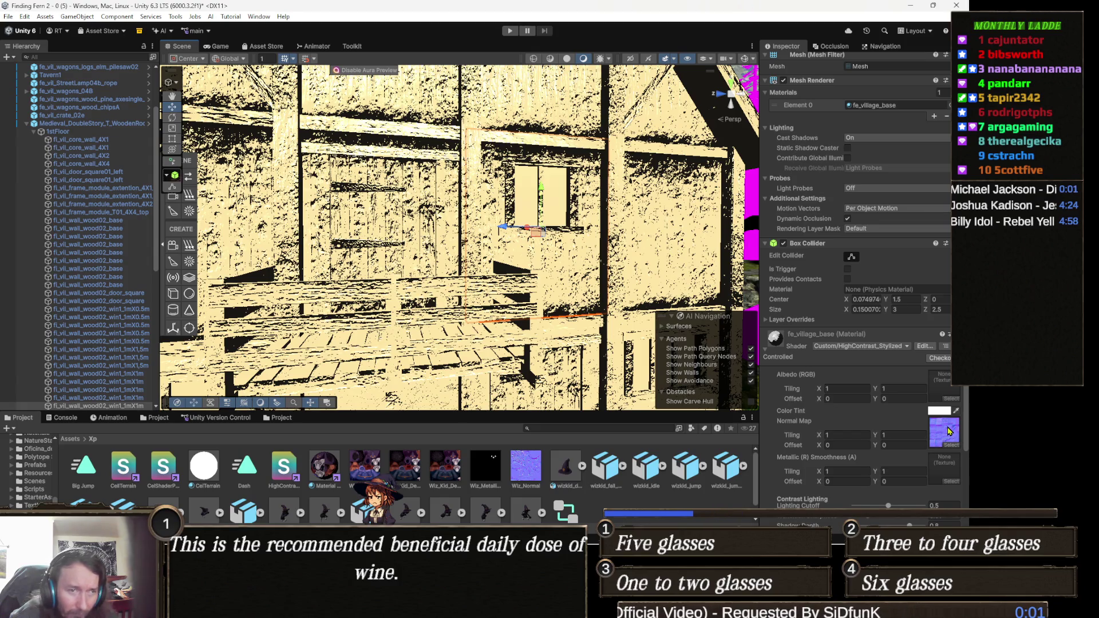
pyautogui.click(945, 434)
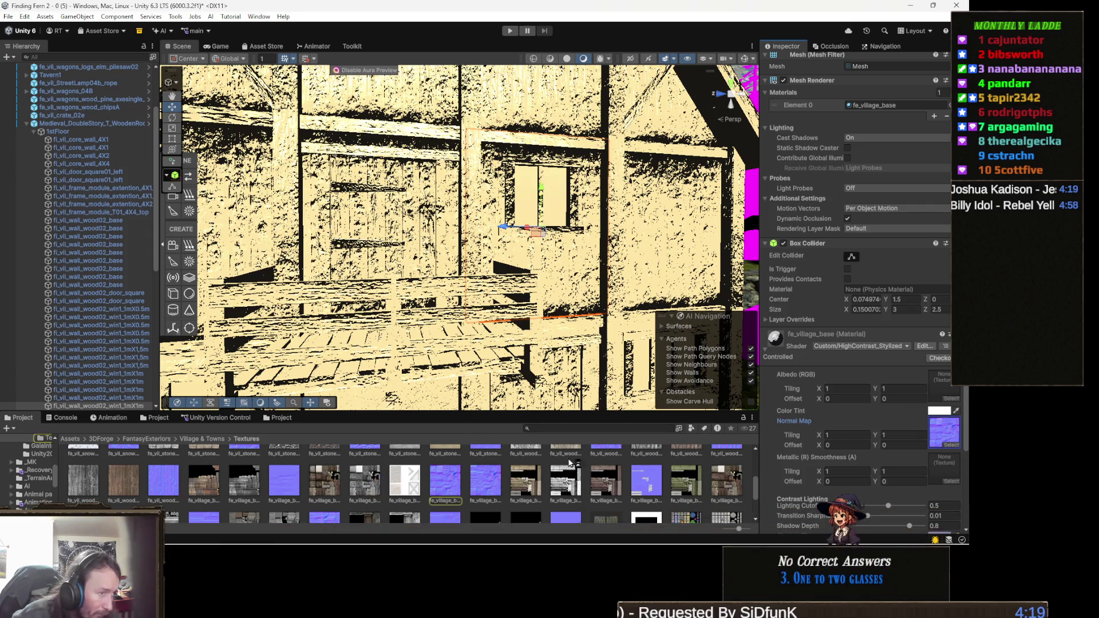
# - Put the fe_village wood-plank wall texture into the Albedo slot and inspect the house's roof and door
pyautogui.moveTo(522, 483)
pyautogui.mouseDown()
pyautogui.moveTo(939, 435)
pyautogui.moveTo(945, 387)
pyautogui.mouseUp()
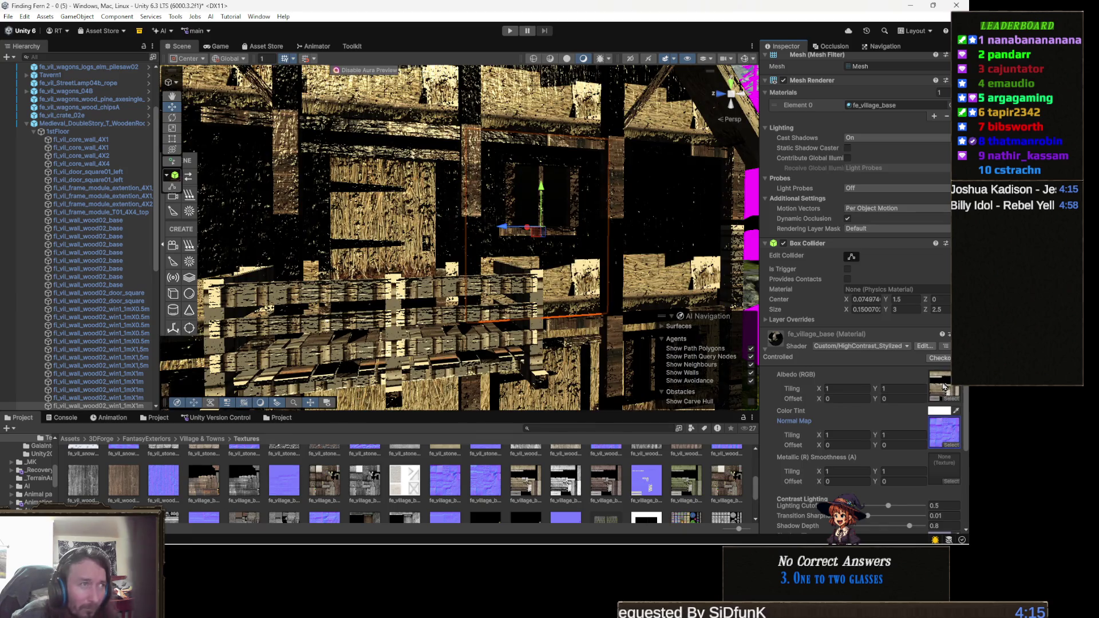
pyautogui.scroll(-10, 407, 187)
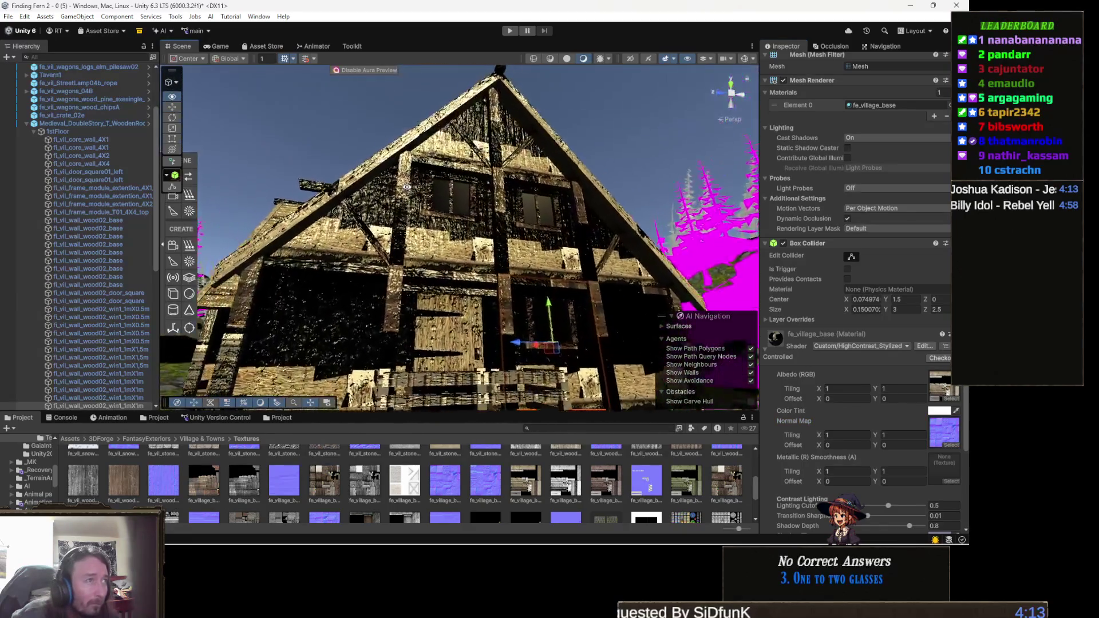
pyautogui.scroll(10, 407, 187)
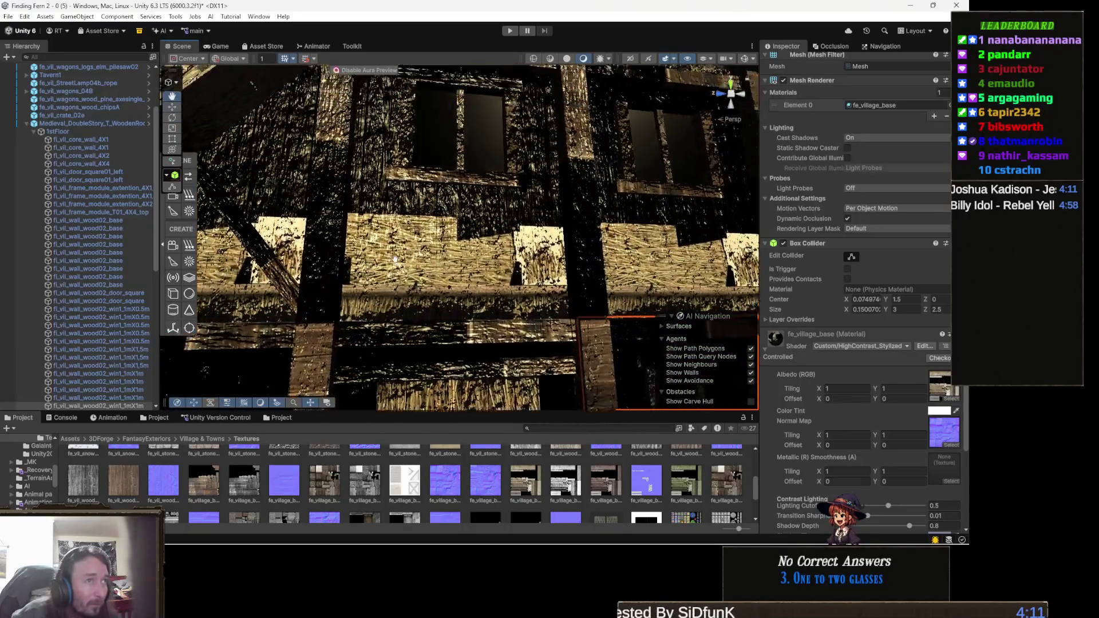
pyautogui.scroll(-10, 396, 257)
pyautogui.moveTo(366, 485); pyautogui.dragTo(511, 281)
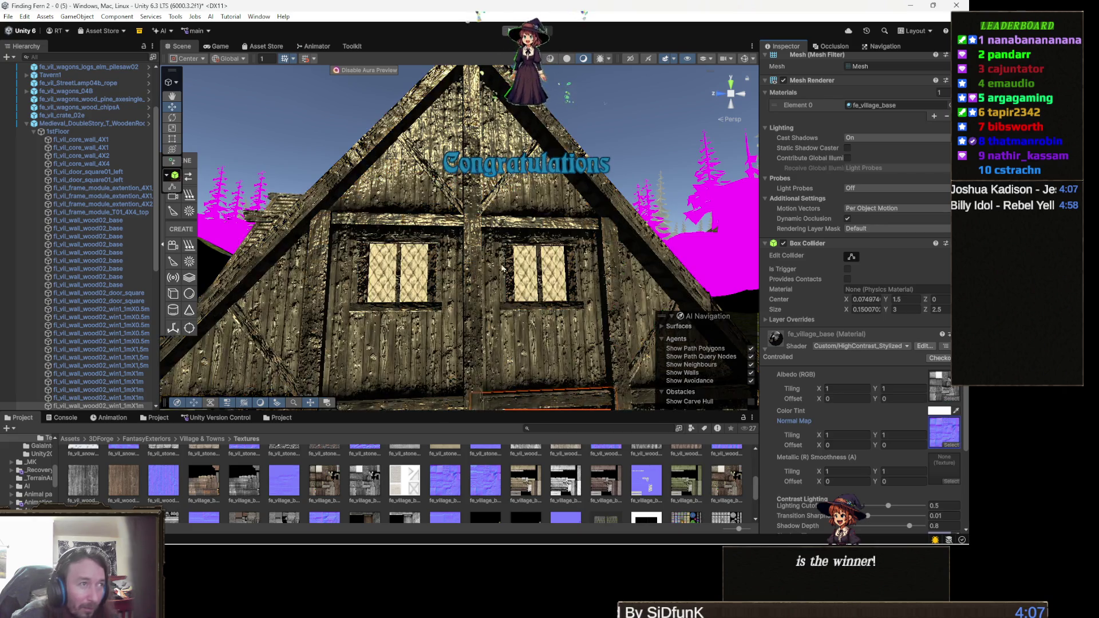
pyautogui.scroll(10, 511, 281)
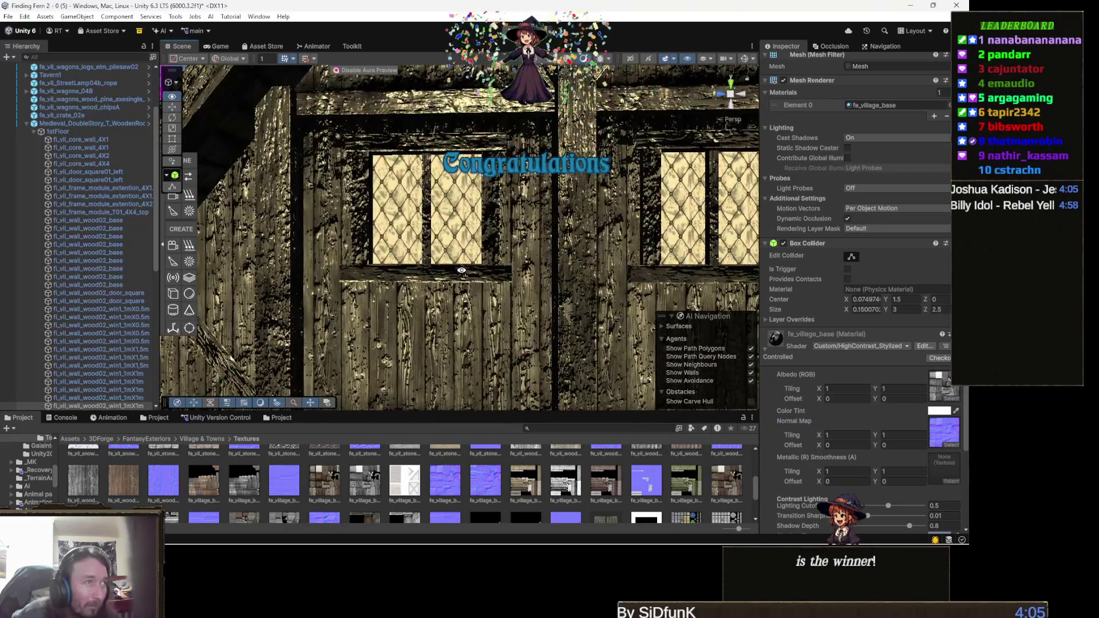
pyautogui.moveTo(461, 270); pyautogui.dragTo(518, 295)
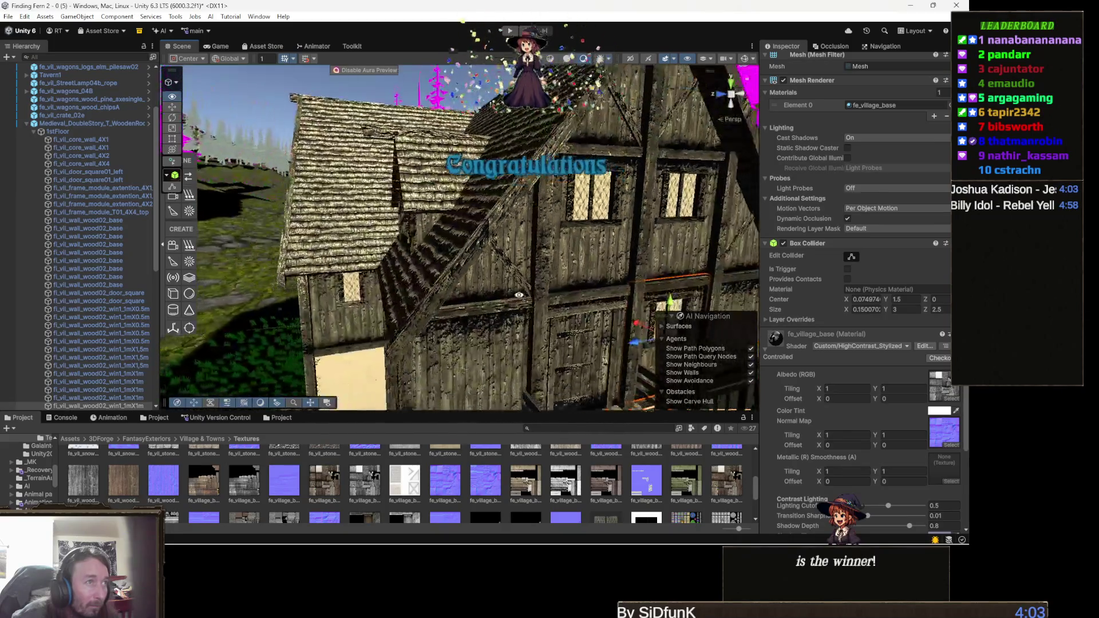
pyautogui.scroll(-10, 435, 293)
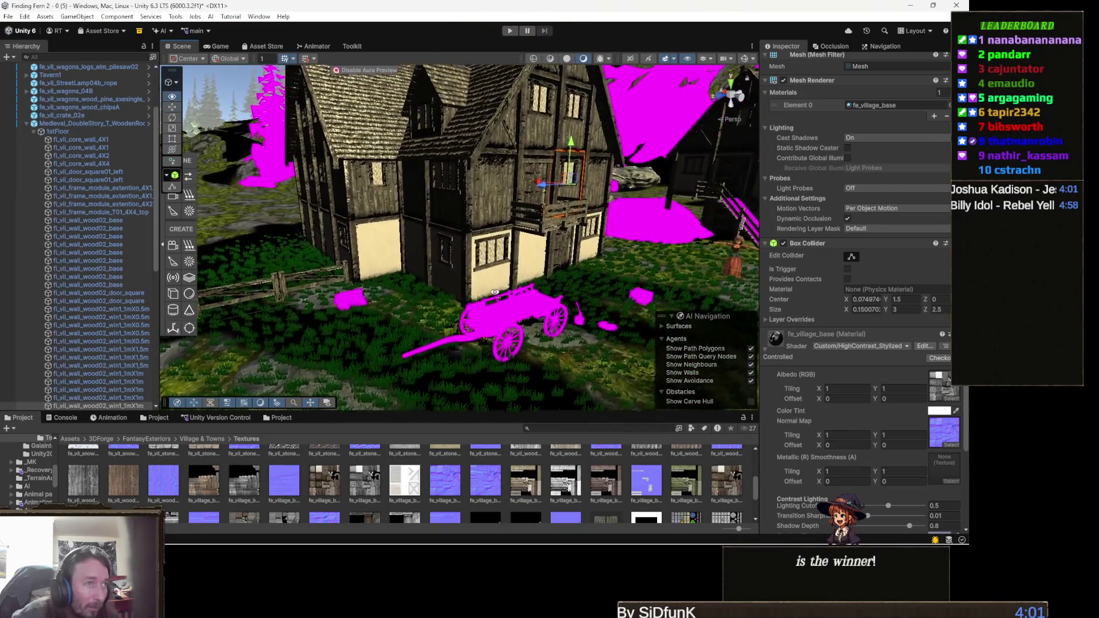
pyautogui.scroll(3, 493, 292)
pyautogui.moveTo(486, 295)
pyautogui.mouseDown()
pyautogui.moveTo(436, 267)
pyautogui.moveTo(347, 251)
pyautogui.moveTo(493, 289)
pyautogui.mouseUp()
pyautogui.scroll(-5, 346, 251)
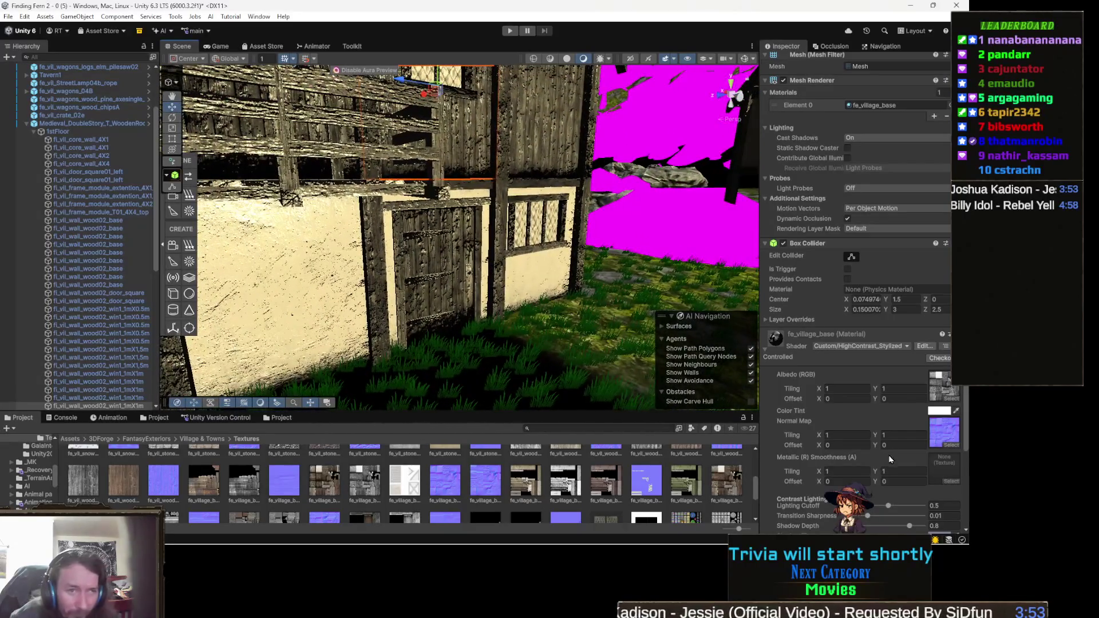
# - Set Lighting Cutoff 0, Transition Sharpness 0.0244 and Shadow Depth 0.842 on the house material
pyautogui.scroll(-3, 871, 420)
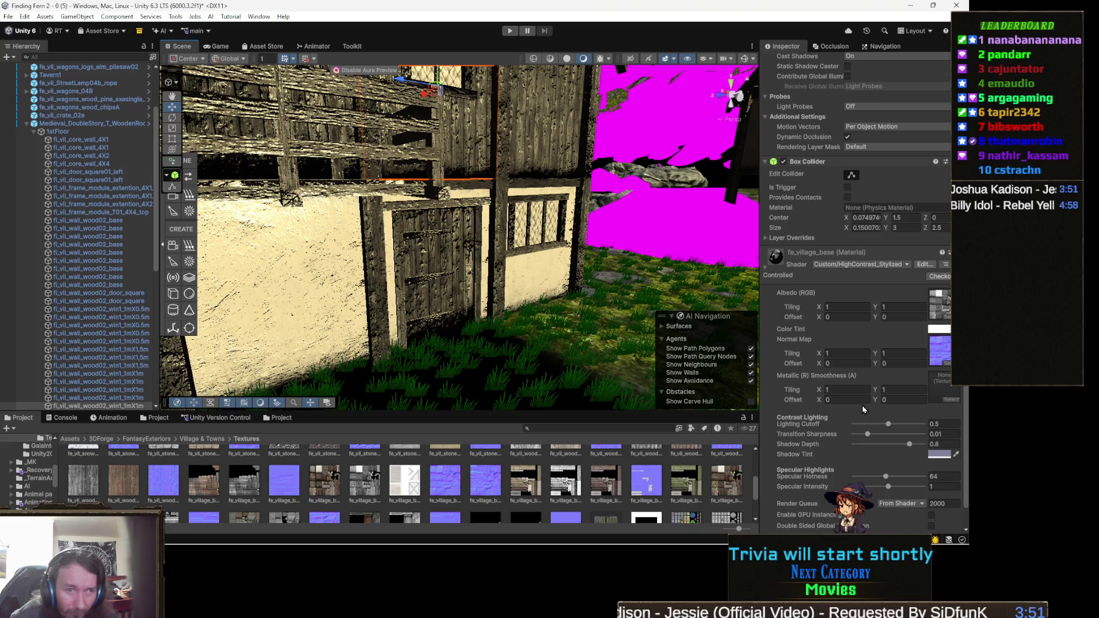
pyautogui.scroll(-1, 899, 437)
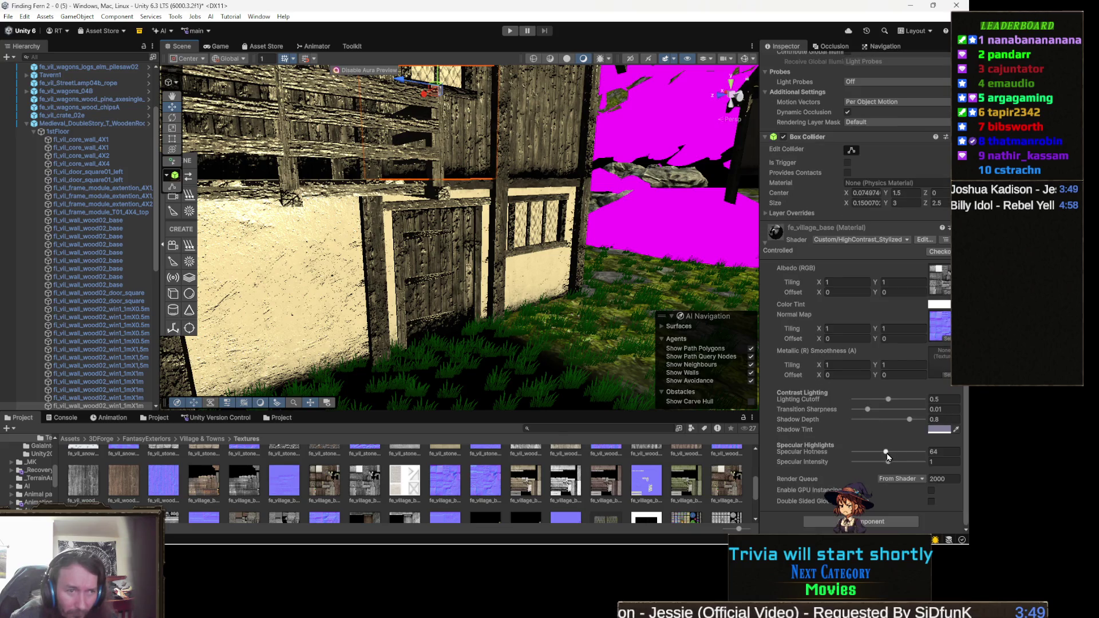
pyautogui.moveTo(888, 400); pyautogui.dragTo(772, 405)
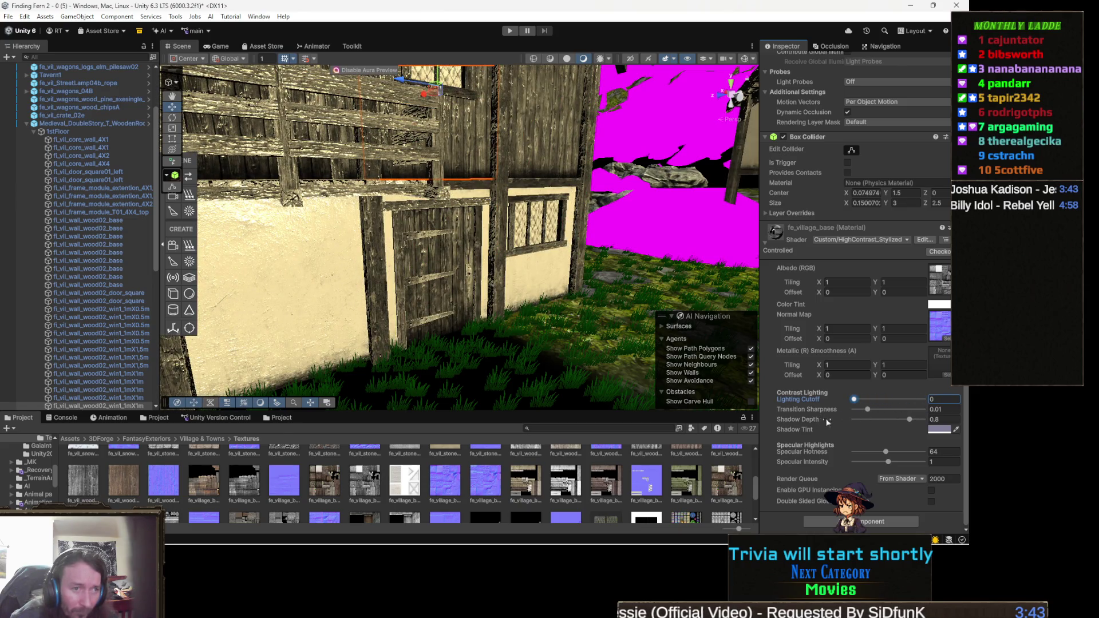
pyautogui.moveTo(866, 413)
pyautogui.mouseDown()
pyautogui.moveTo(854, 412)
pyautogui.moveTo(885, 415)
pyautogui.moveTo(842, 424)
pyautogui.moveTo(903, 432)
pyautogui.moveTo(866, 411)
pyautogui.moveTo(886, 412)
pyautogui.moveTo(887, 423)
pyautogui.mouseUp()
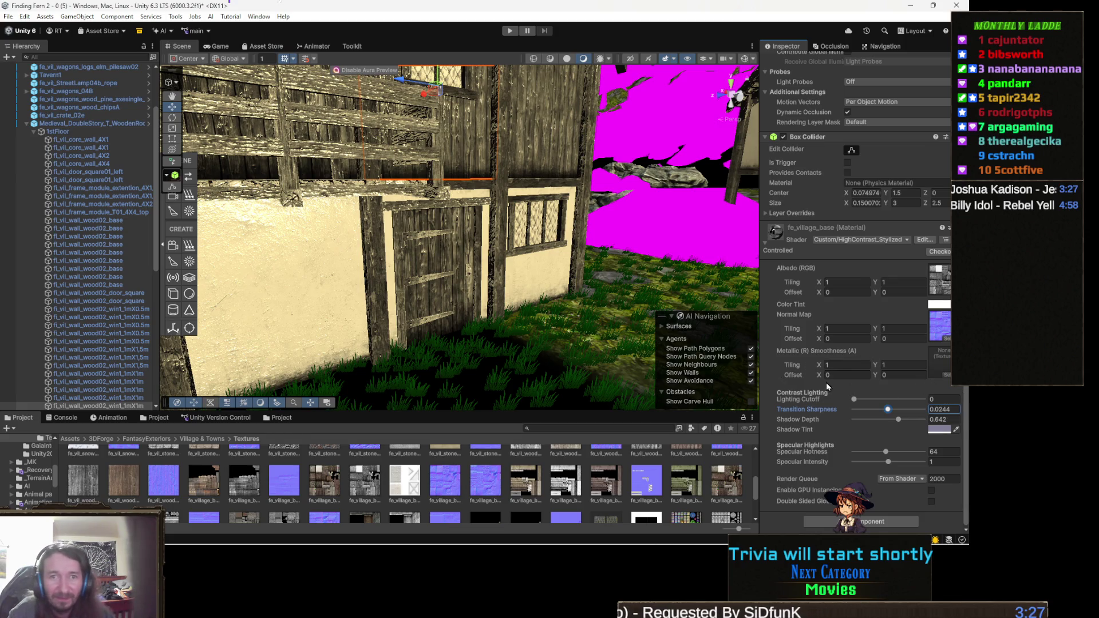
pyautogui.moveTo(613, 265)
pyautogui.mouseDown()
pyautogui.moveTo(474, 275)
pyautogui.moveTo(443, 259)
pyautogui.moveTo(442, 235)
pyautogui.moveTo(173, 196)
pyautogui.moveTo(80, 267)
pyautogui.moveTo(590, 222)
pyautogui.moveTo(612, 241)
pyautogui.mouseUp()
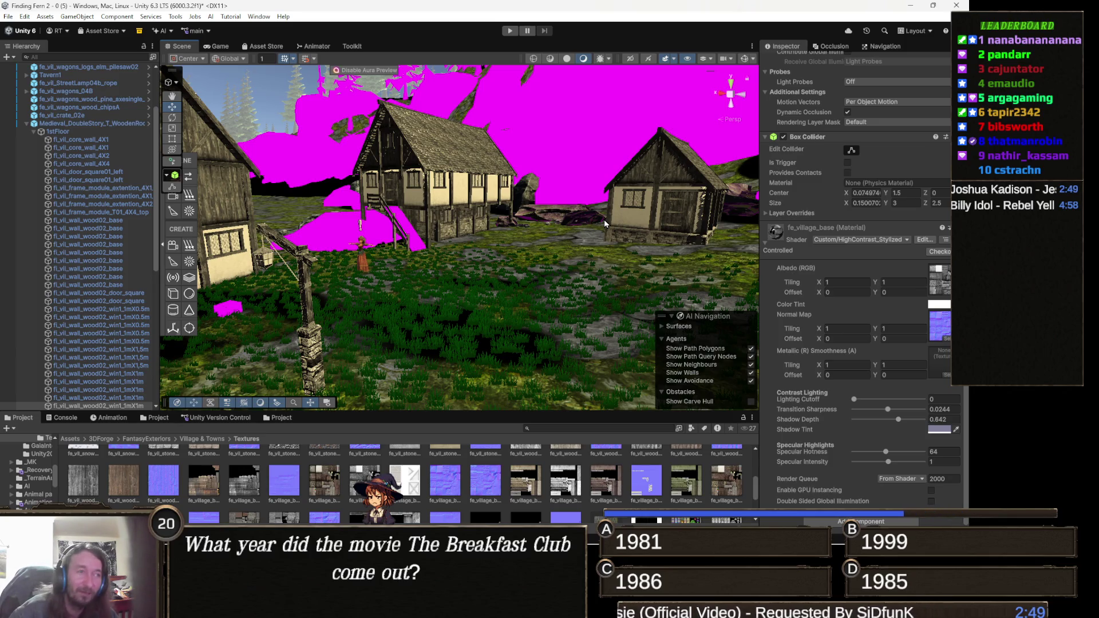
pyautogui.moveTo(648, 233)
pyautogui.mouseDown()
pyautogui.moveTo(566, 235)
pyautogui.moveTo(525, 199)
pyautogui.moveTo(885, 238)
pyautogui.moveTo(878, 216)
pyautogui.moveTo(897, 205)
pyautogui.moveTo(672, 227)
pyautogui.moveTo(782, 244)
pyautogui.mouseUp()
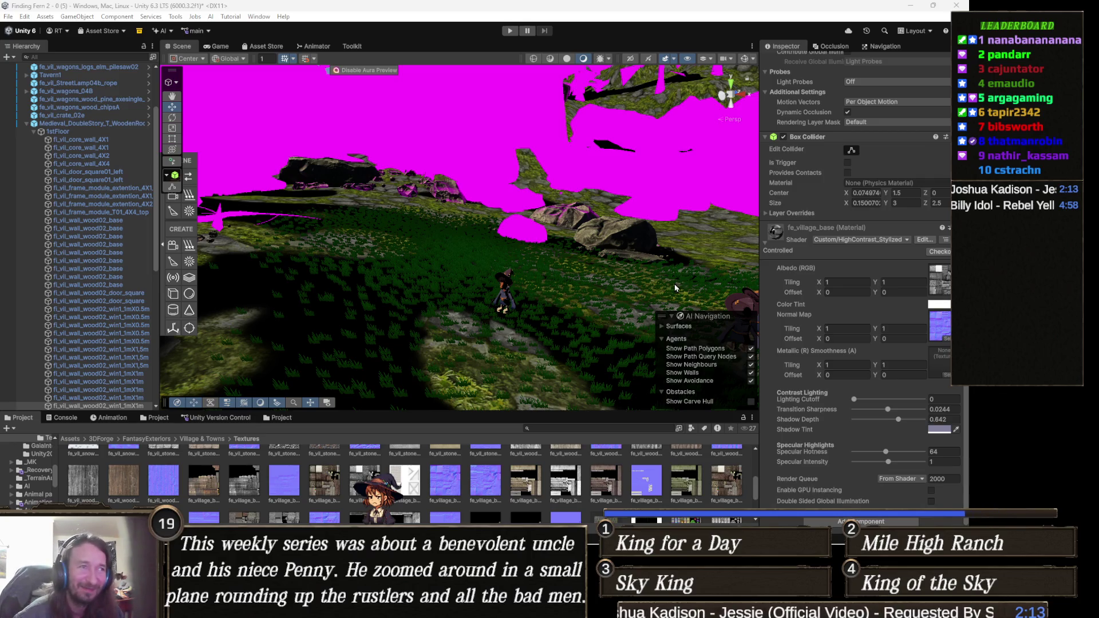
pyautogui.moveTo(505, 276)
pyautogui.mouseDown()
pyautogui.moveTo(538, 250)
pyautogui.moveTo(535, 261)
pyautogui.mouseUp()
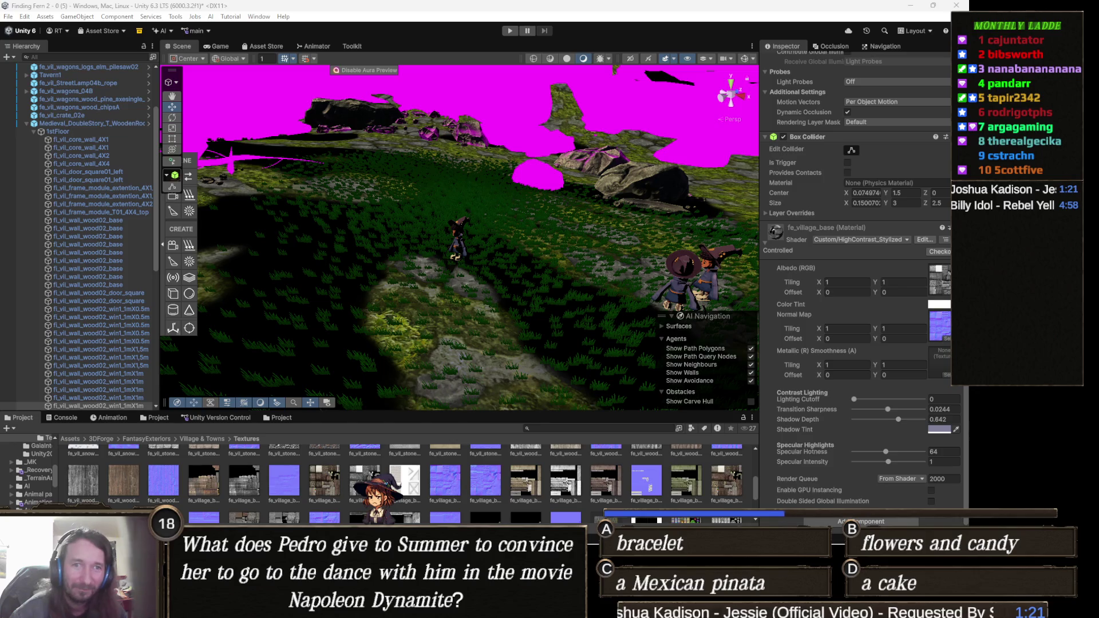
pyautogui.moveTo(512, 284)
pyautogui.mouseDown()
pyautogui.moveTo(497, 256)
pyautogui.moveTo(494, 293)
pyautogui.mouseUp()
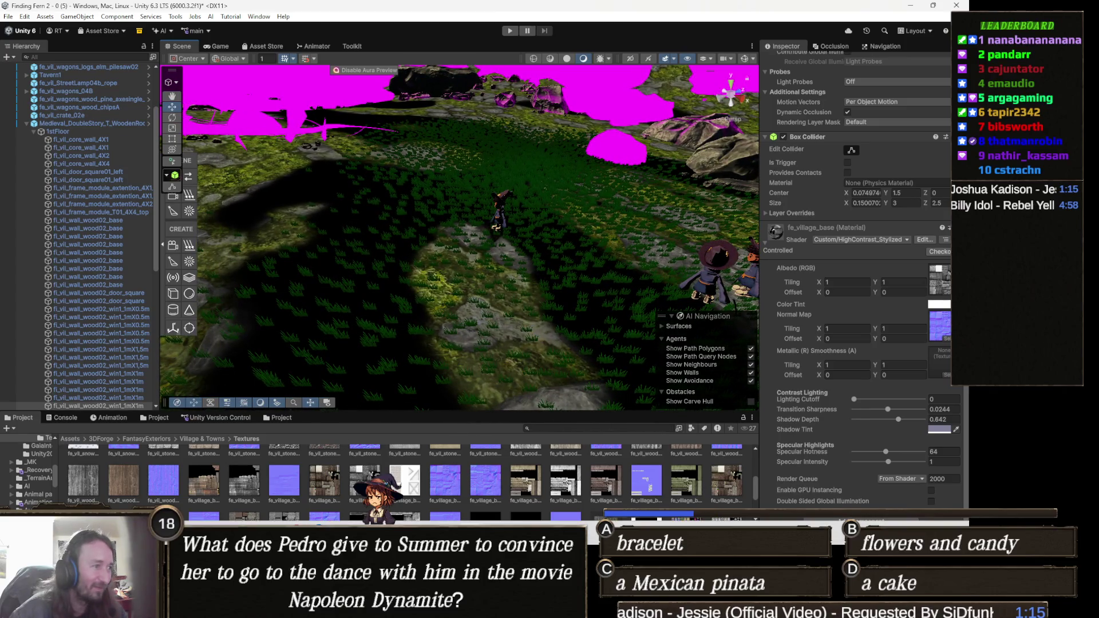
pyautogui.moveTo(316, 608)
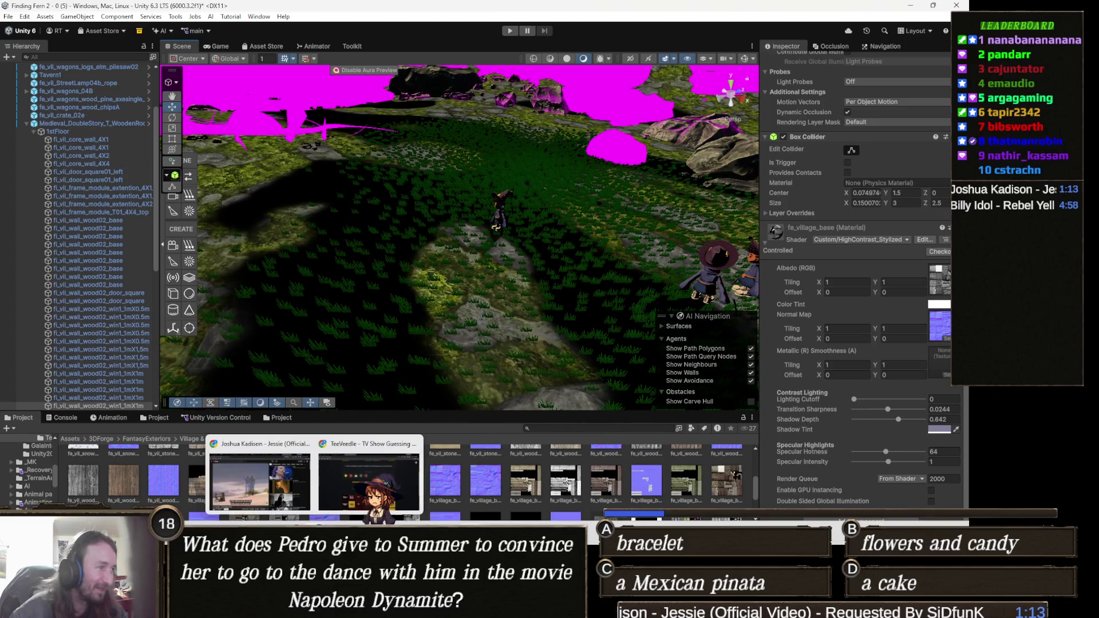
pyautogui.click(369, 481)
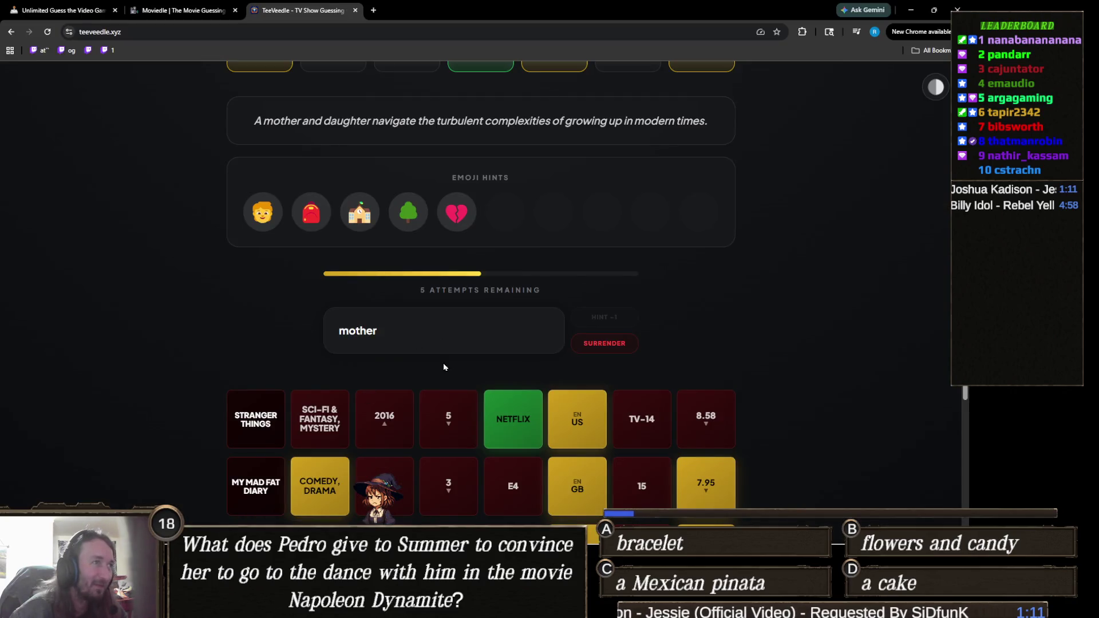
# - Scroll the TeeVeedle page and start typing guesses 'th' and 'tr' in the guess field
pyautogui.scroll(2, 444, 367)
pyautogui.scroll(-3, 443, 367)
pyautogui.scroll(2, 445, 368)
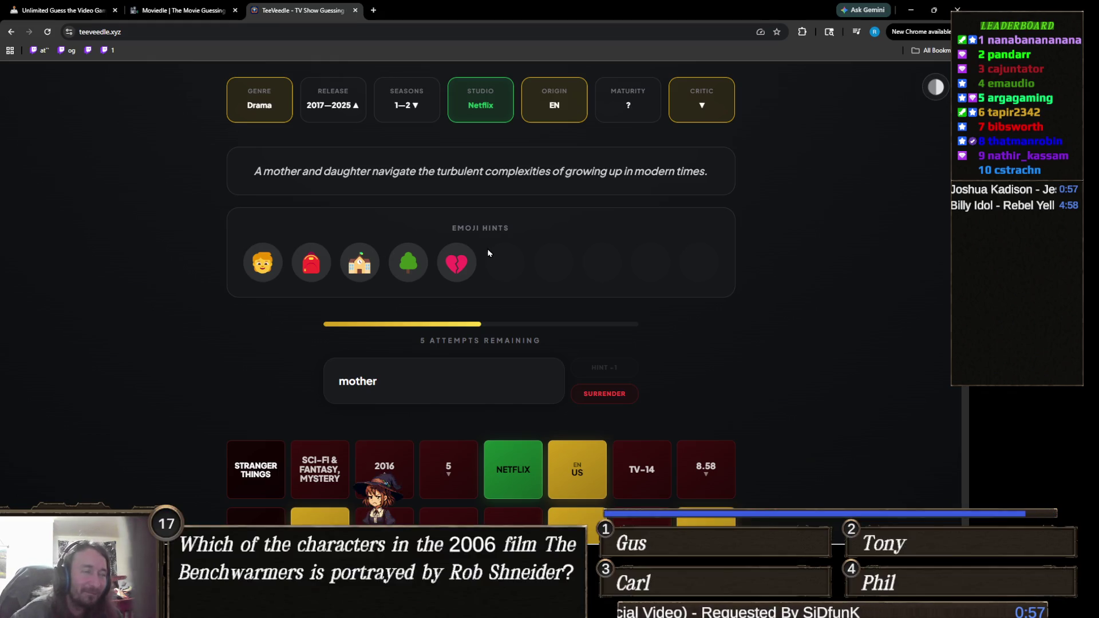
pyautogui.scroll(3, 451, 242)
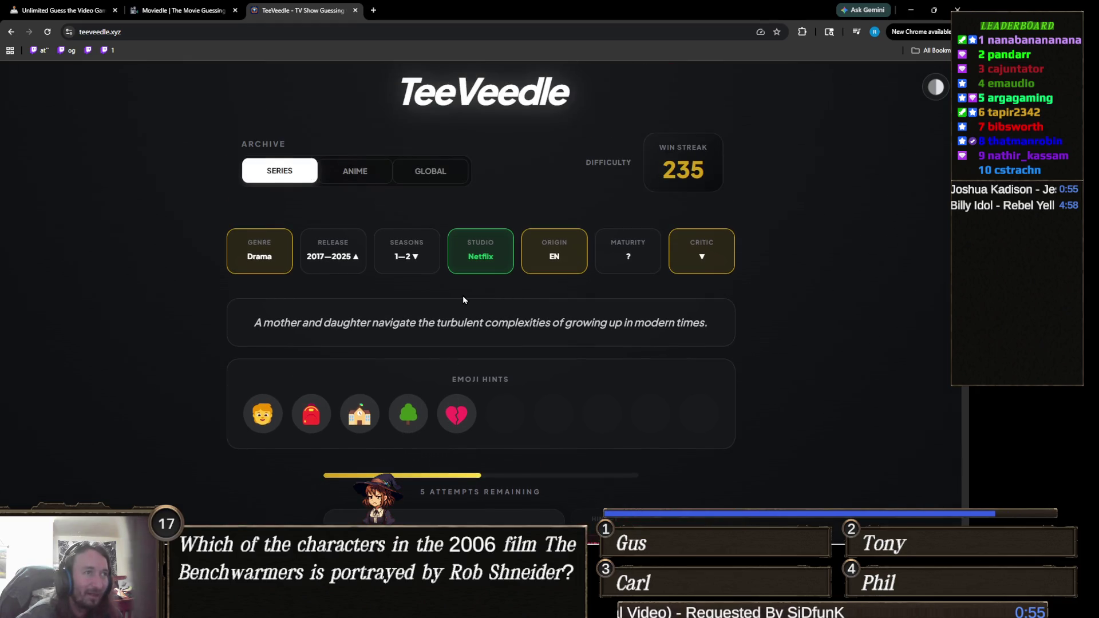
pyautogui.scroll(-2, 462, 296)
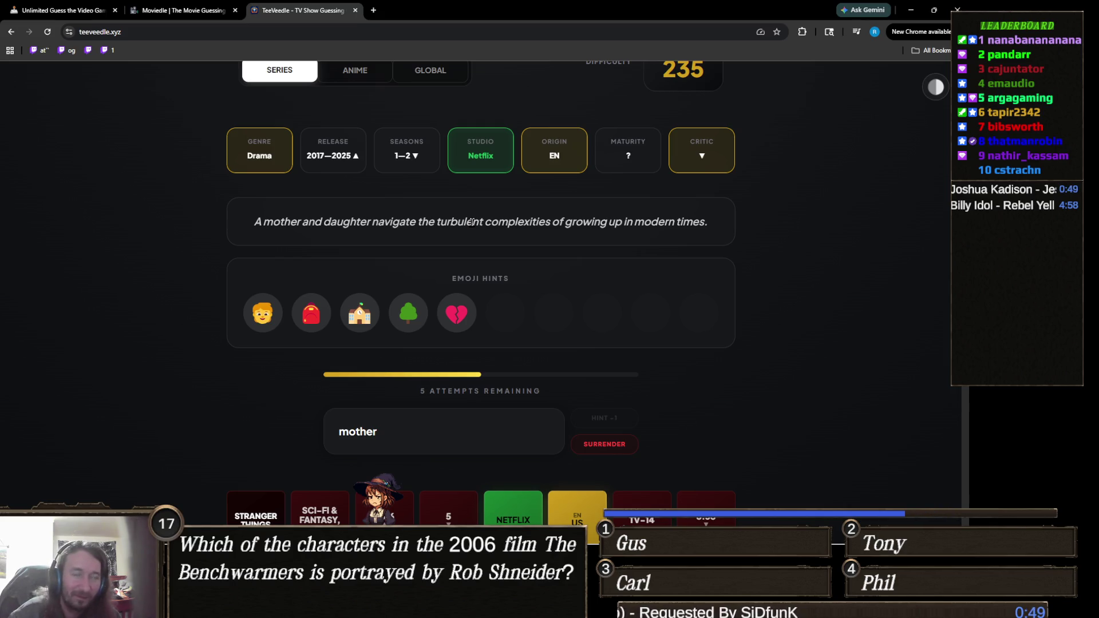
pyautogui.click(433, 420)
pyautogui.write('th')
pyautogui.hotkey('ctrl', 'a')
pyautogui.write('tr')
pyautogui.press('BackSpace')
# - Try the guesses 'he dut', 'dutch' and 'duche', then empty the guess field
pyautogui.write('he dut')
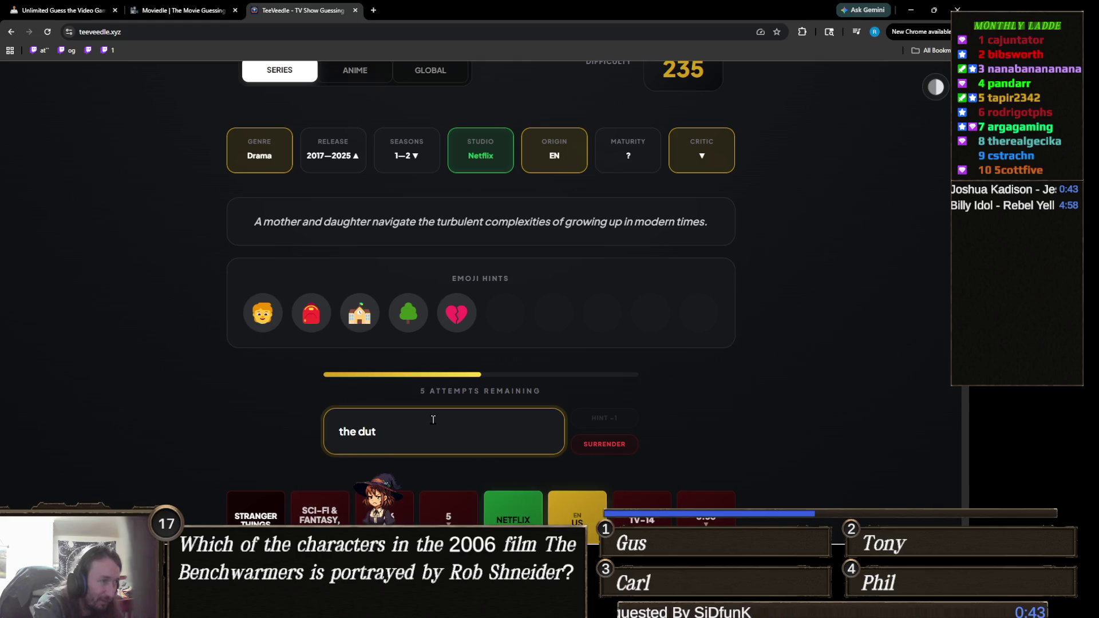
pyautogui.press('BackSpace')
pyautogui.press('BackSpace')
pyautogui.press('BackSpace')
pyautogui.write('dutch')
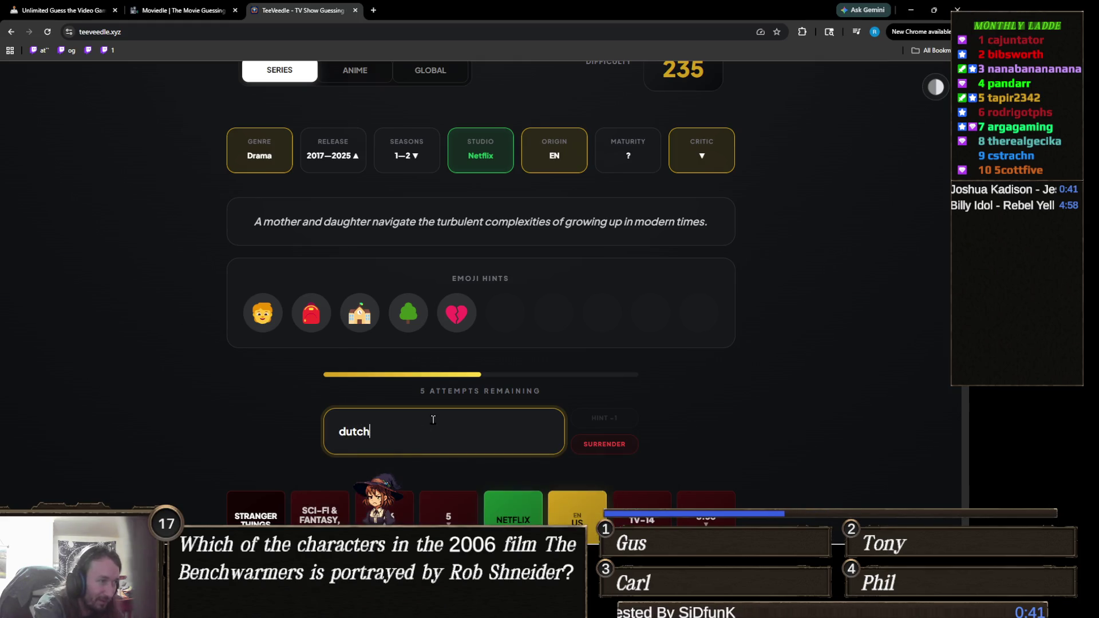
pyautogui.press('BackSpace')
pyautogui.press('BackSpace')
pyautogui.press('BackSpace')
pyautogui.write('duch')
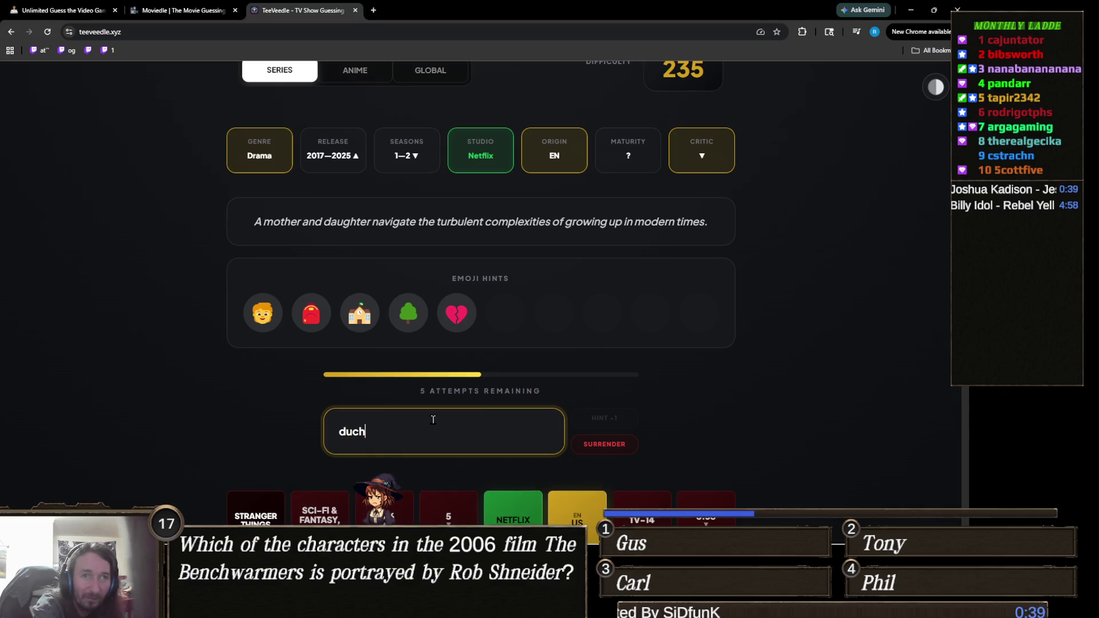
pyautogui.write('e')
pyautogui.hotkey('ctrl', 'a')
pyautogui.press('BackSpace')
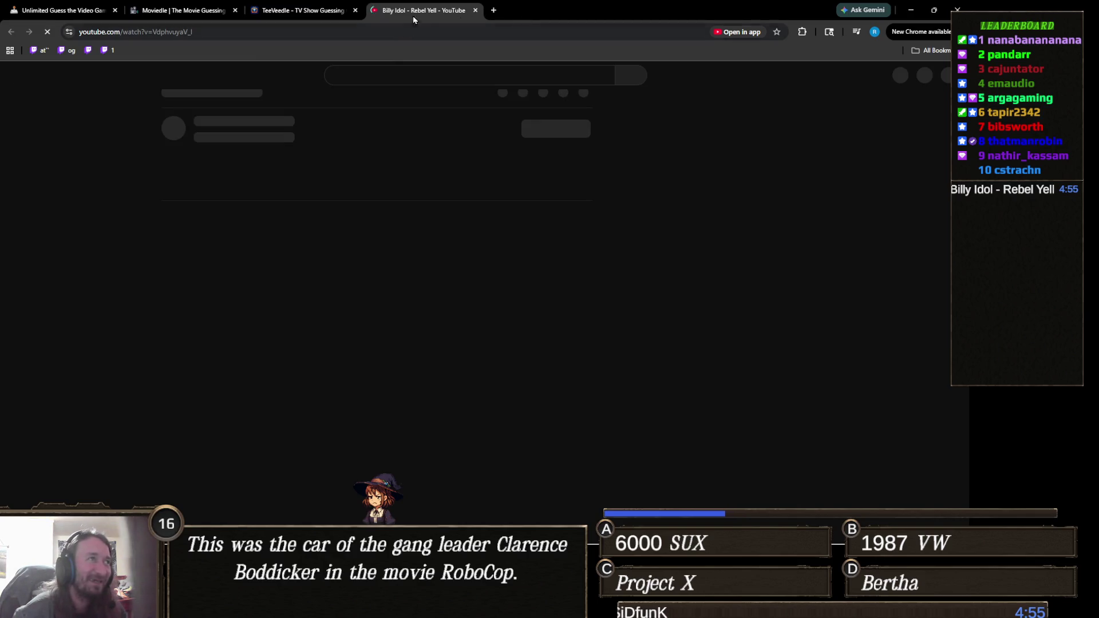
# - Drag the YouTube 'Rebel Yell' tab out into its own Chrome window
pyautogui.moveTo(432, 10); pyautogui.dragTo(957, 10)
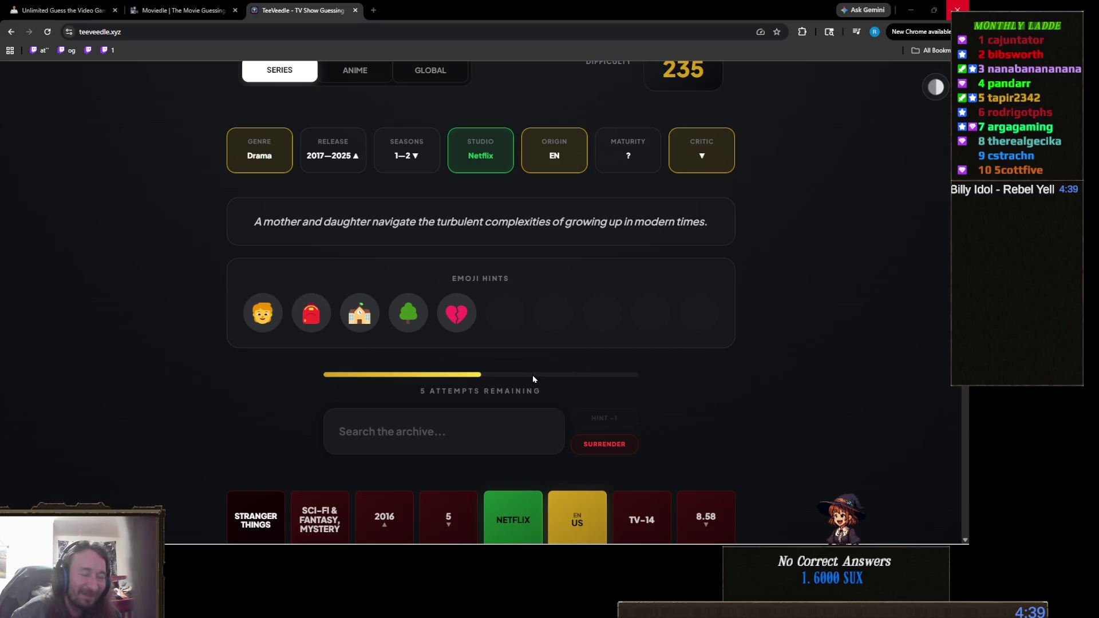
pyautogui.click(399, 420)
pyautogui.write('wed')
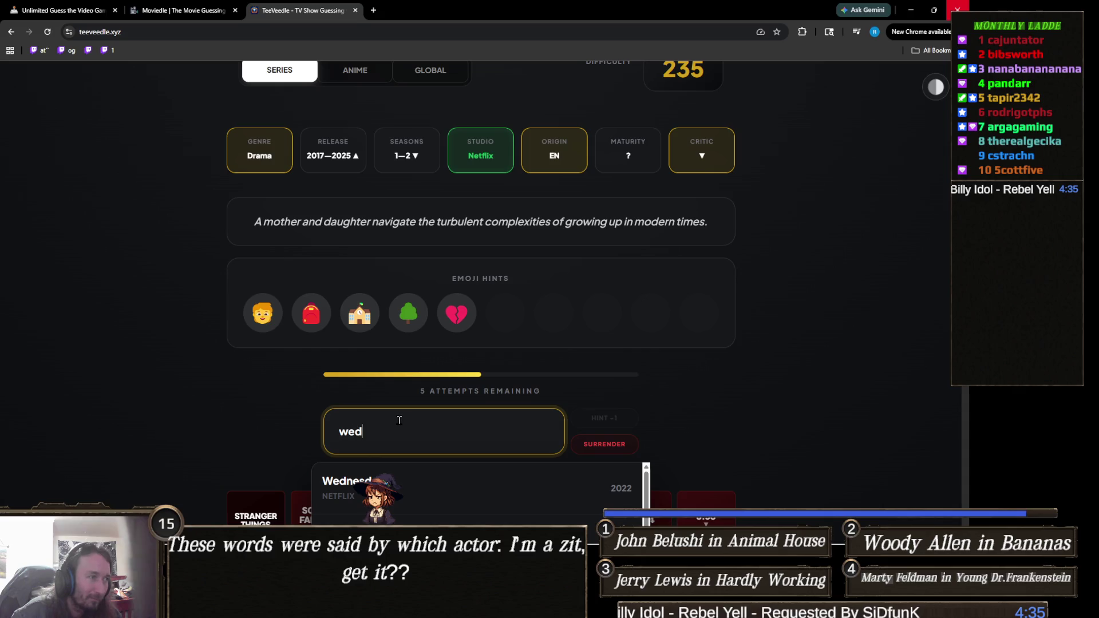
pyautogui.click(377, 457)
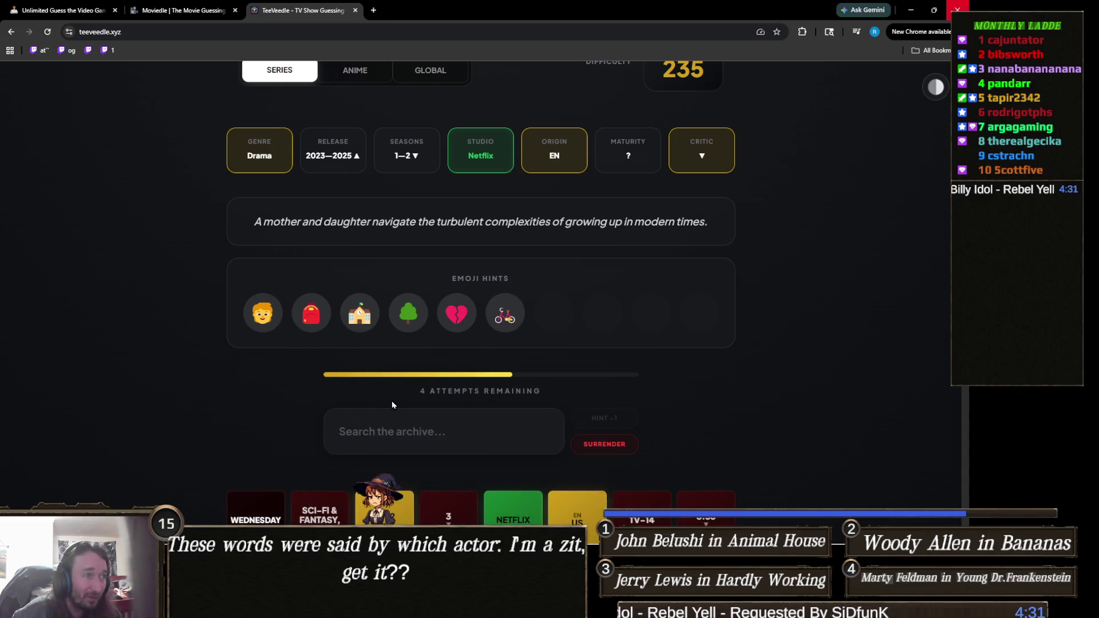
pyautogui.scroll(-3, 409, 374)
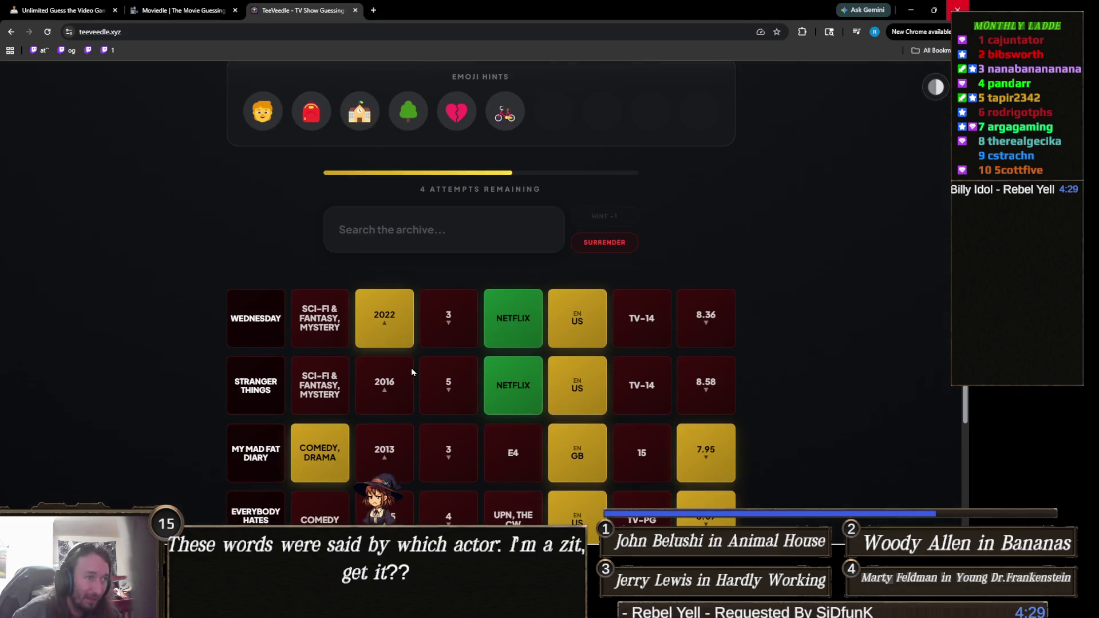
pyautogui.scroll(-3, 411, 367)
pyautogui.scroll(10, 412, 370)
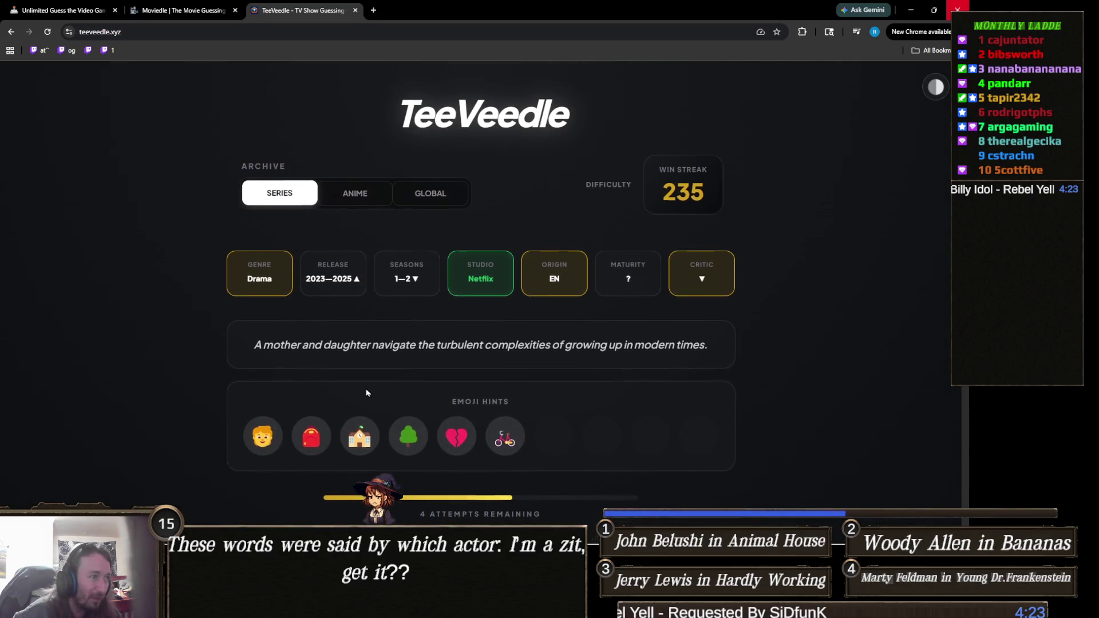
pyautogui.scroll(-1, 355, 380)
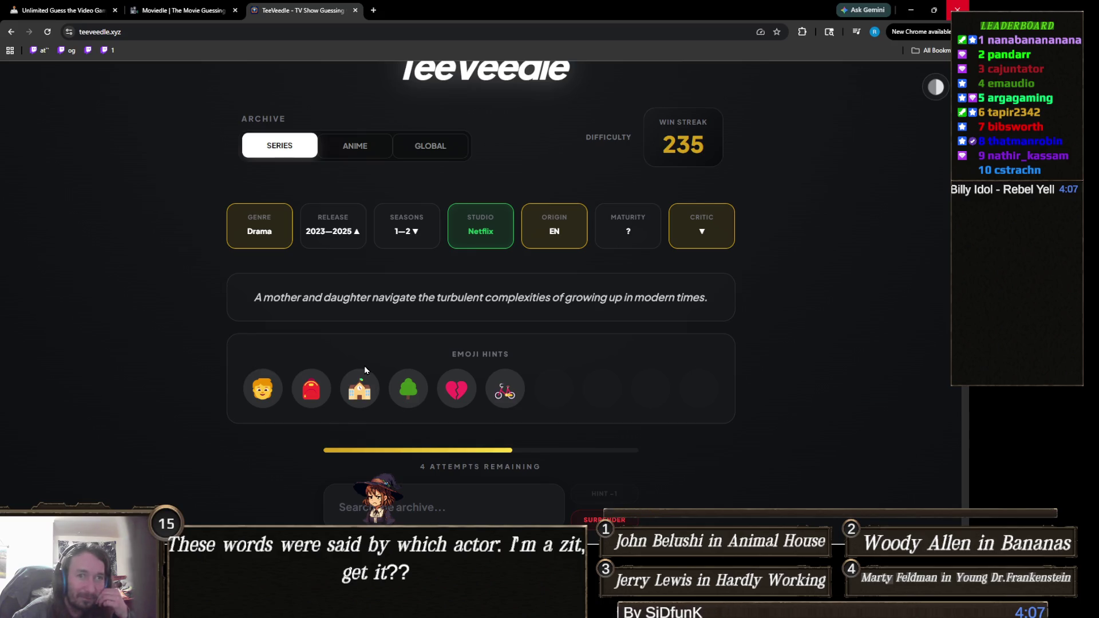
pyautogui.scroll(-3, 365, 370)
pyautogui.scroll(-2, 401, 378)
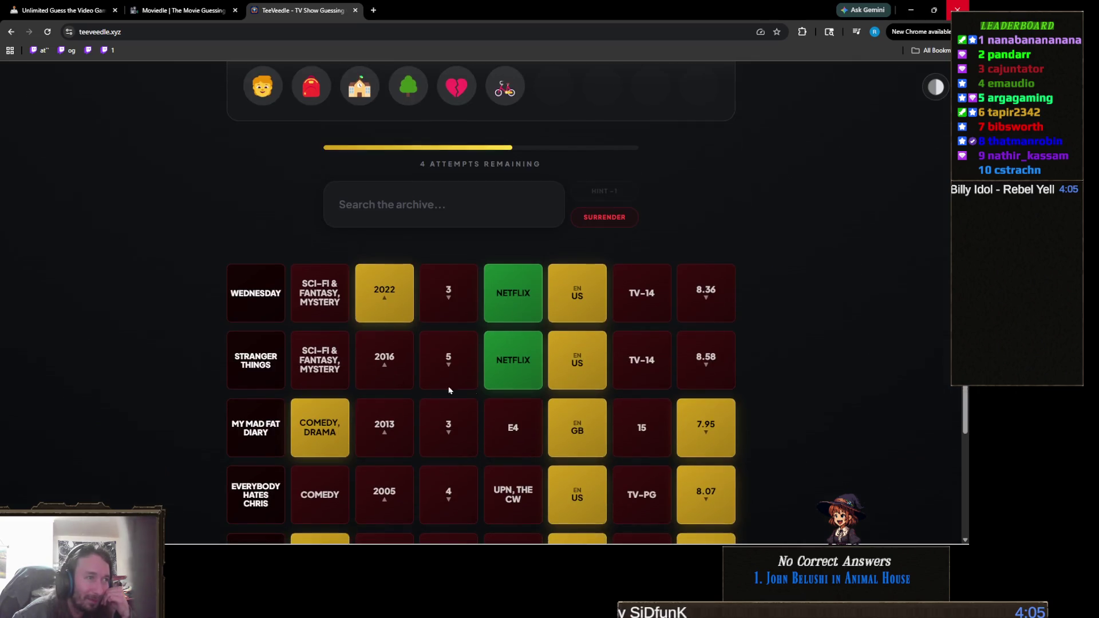
pyautogui.scroll(-2, 582, 373)
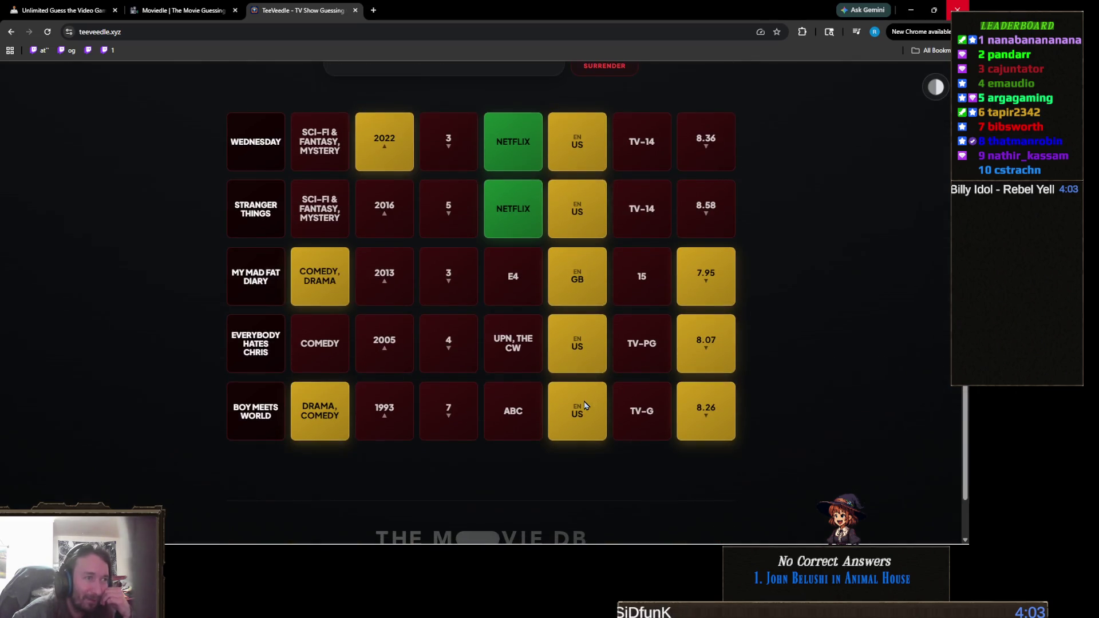
pyautogui.scroll(5, 584, 395)
pyautogui.scroll(-3, 583, 403)
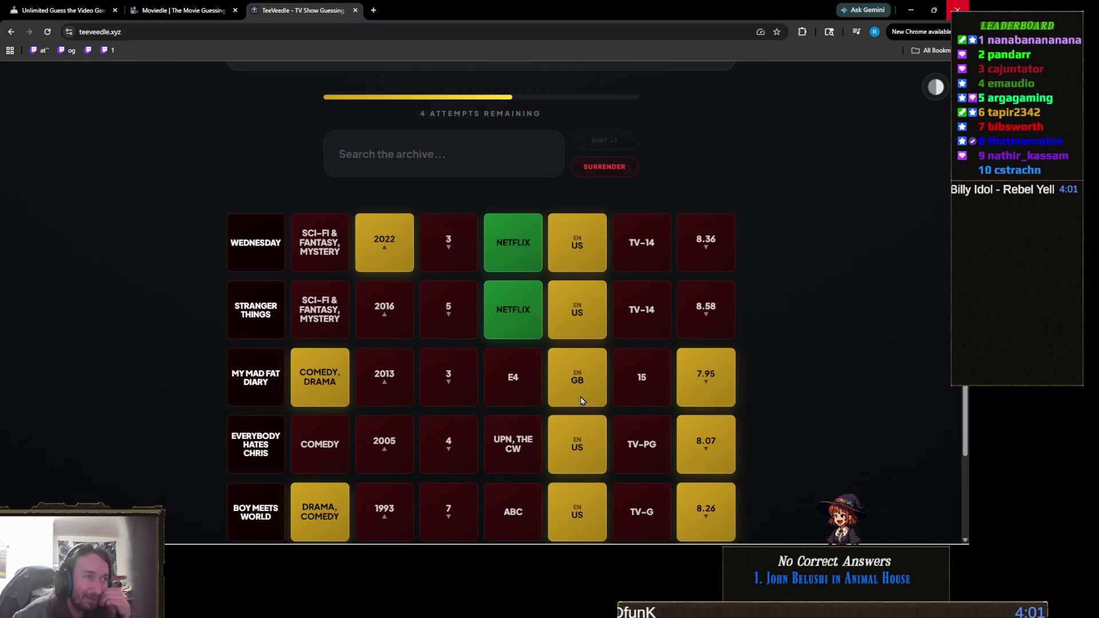
pyautogui.scroll(-2, 596, 341)
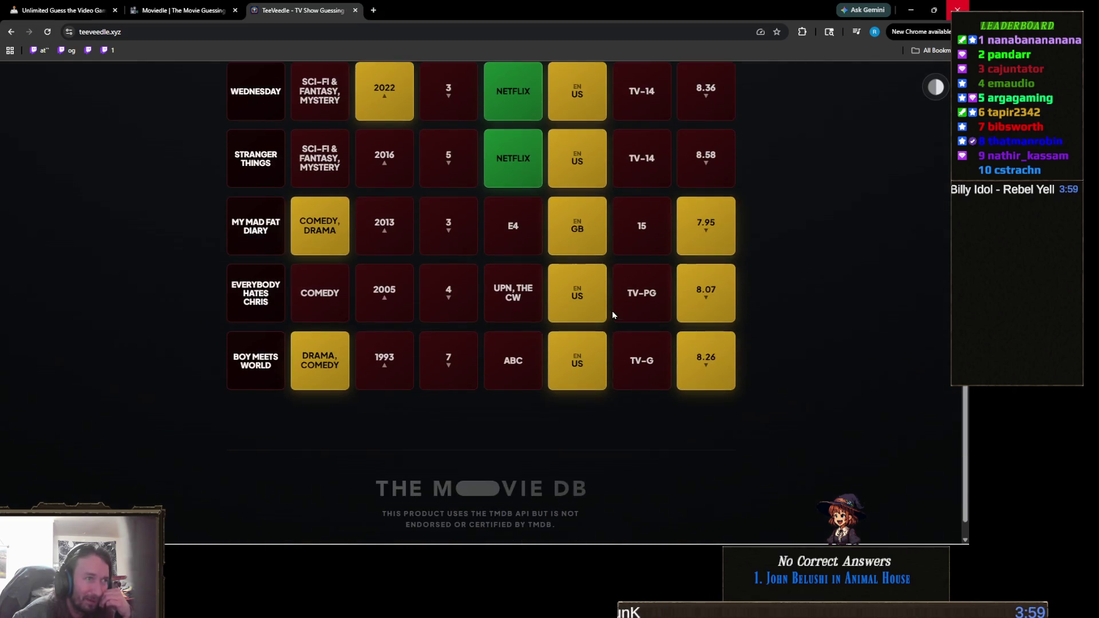
pyautogui.scroll(4, 600, 357)
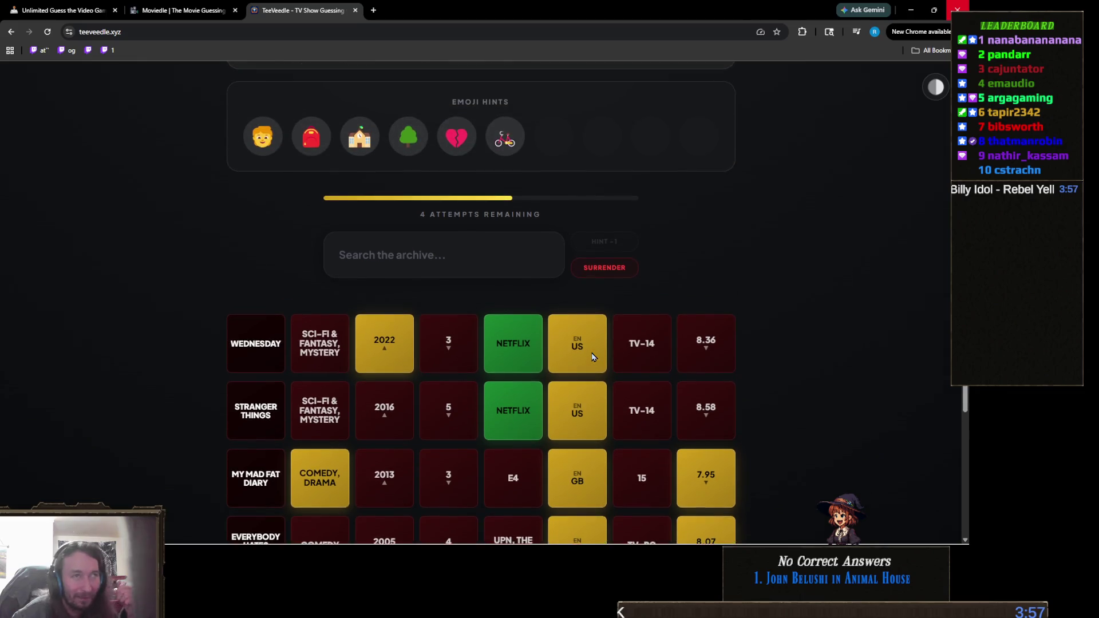
pyautogui.scroll(2, 413, 312)
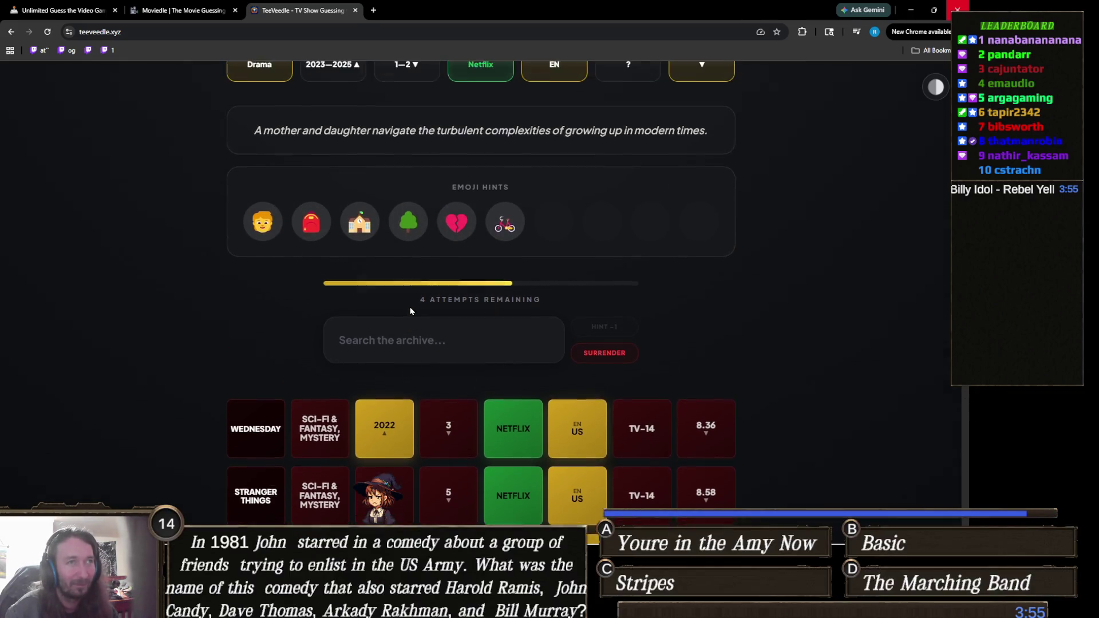
pyautogui.scroll(1, 419, 321)
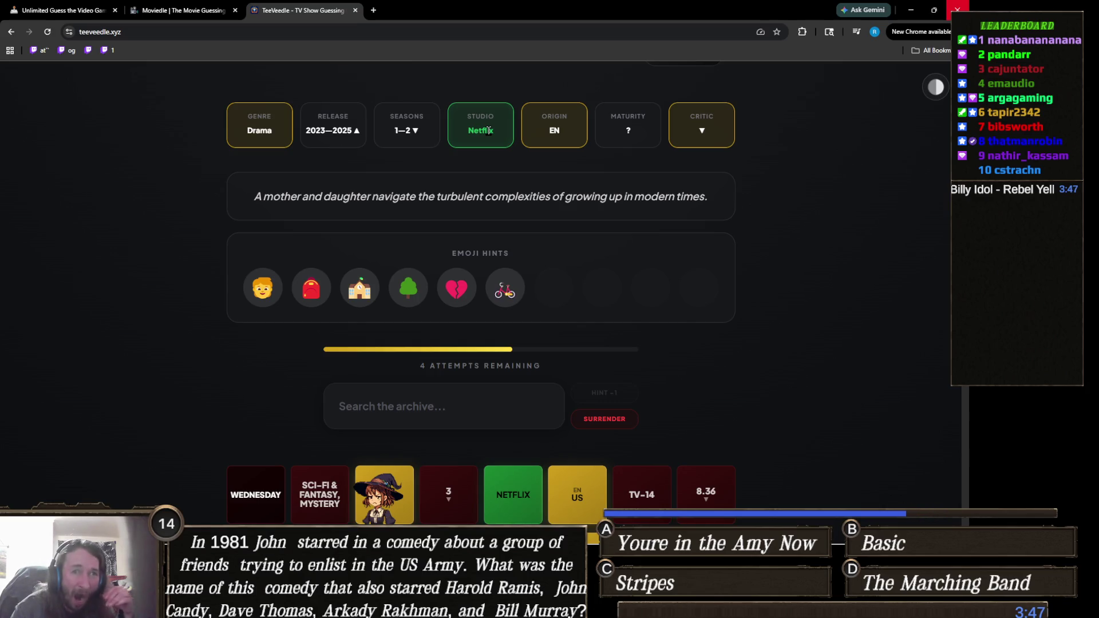
pyautogui.click(429, 406)
pyautogui.write('in from')
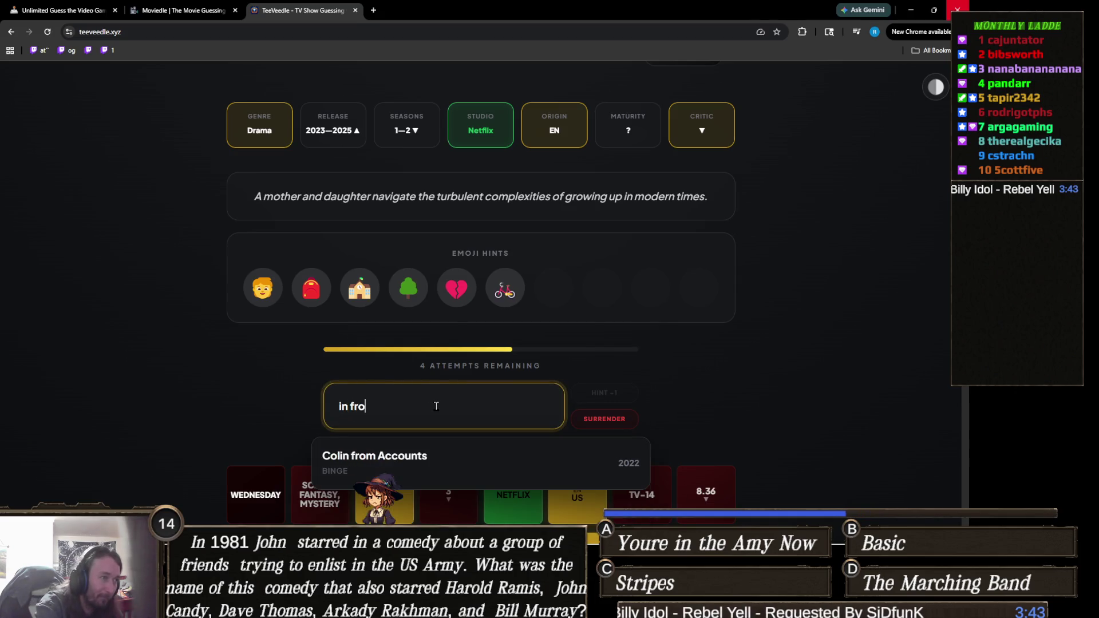
pyautogui.hotkey('ctrl', 'a')
pyautogui.press('BackSpace')
pyautogui.write('the col')
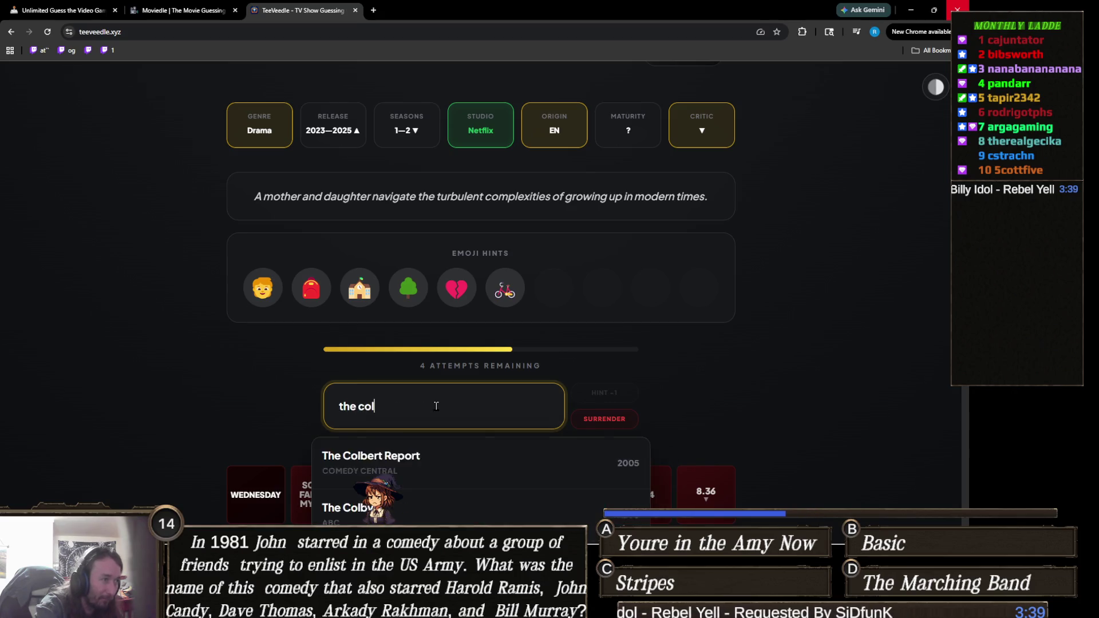
pyautogui.write('d')
pyautogui.hotkey('ctrl', 'a')
pyautogui.write('in from')
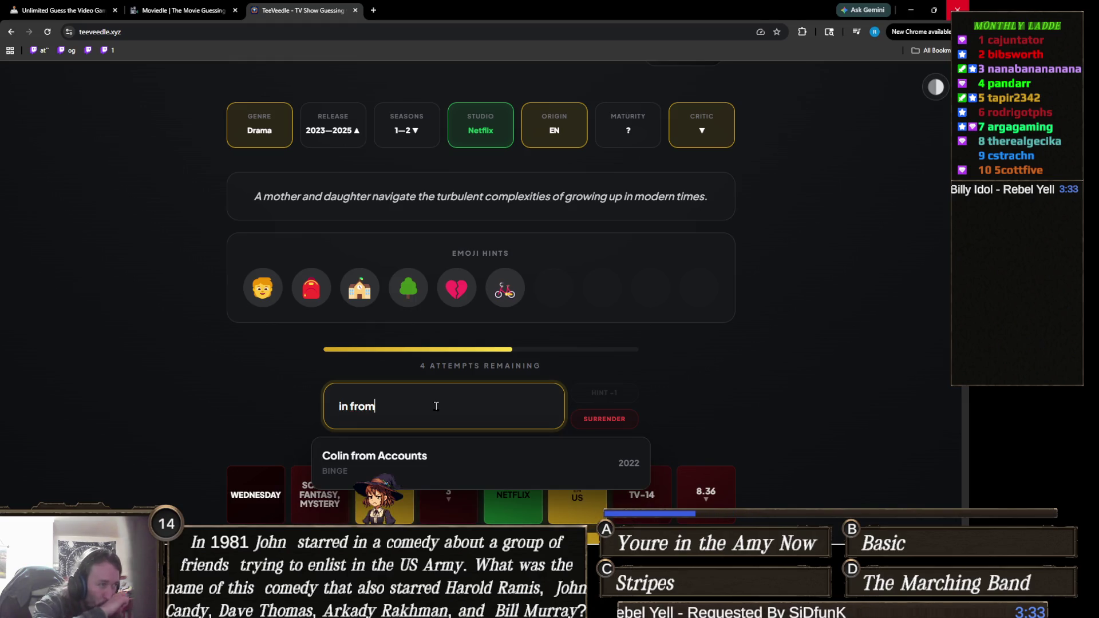
pyautogui.tripleClick(436, 406)
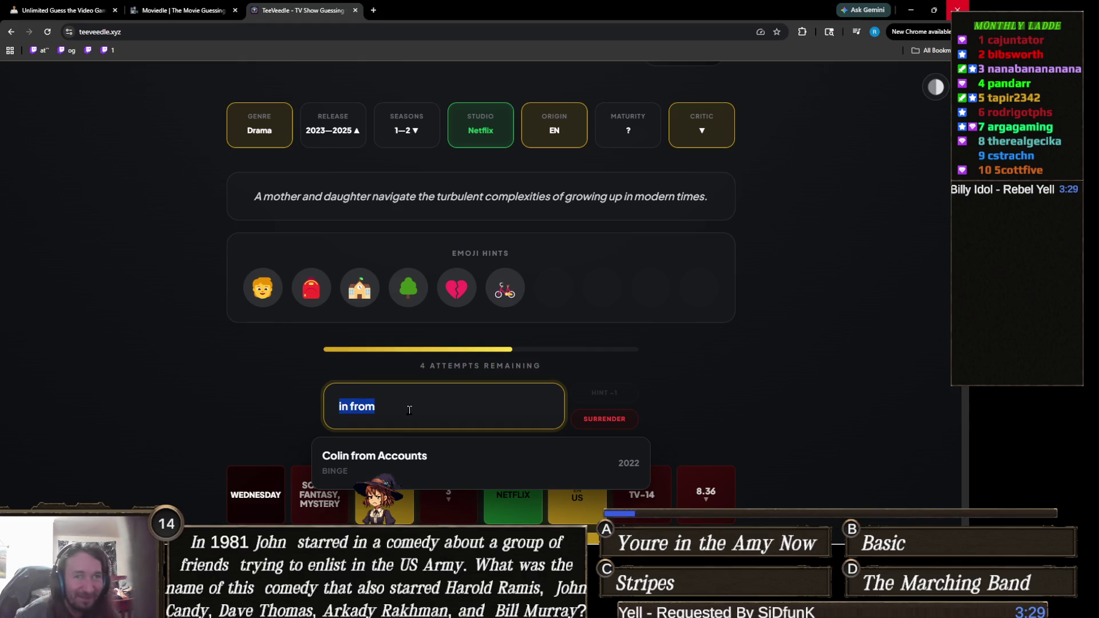
pyautogui.press('BackSpace')
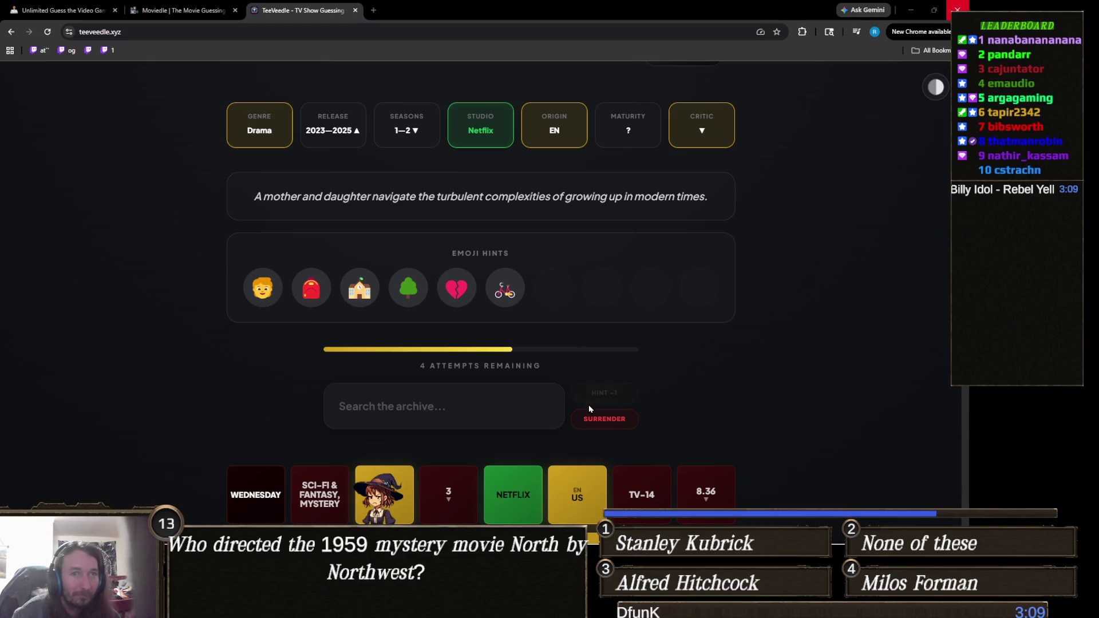
pyautogui.click(473, 411)
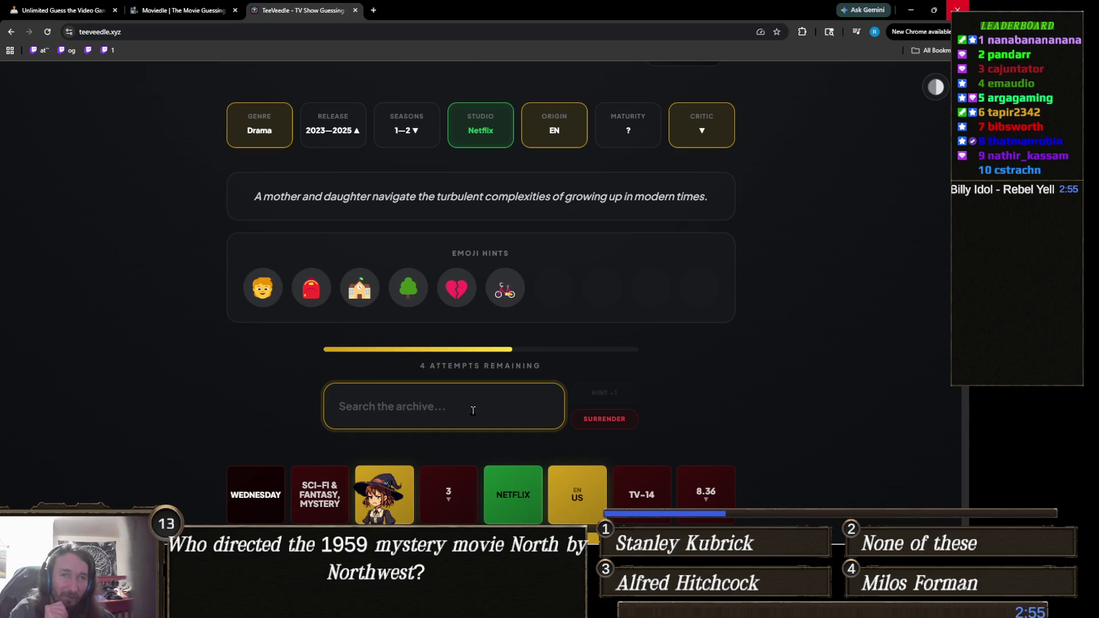
pyautogui.scroll(3, 470, 412)
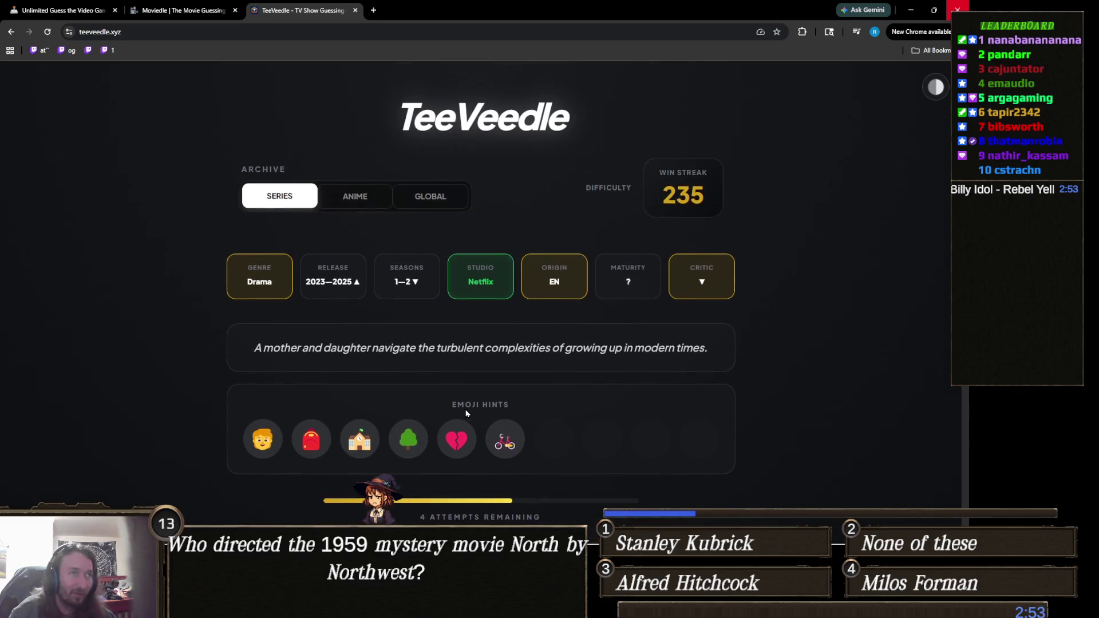
pyautogui.scroll(-3, 483, 393)
pyautogui.scroll(2, 483, 384)
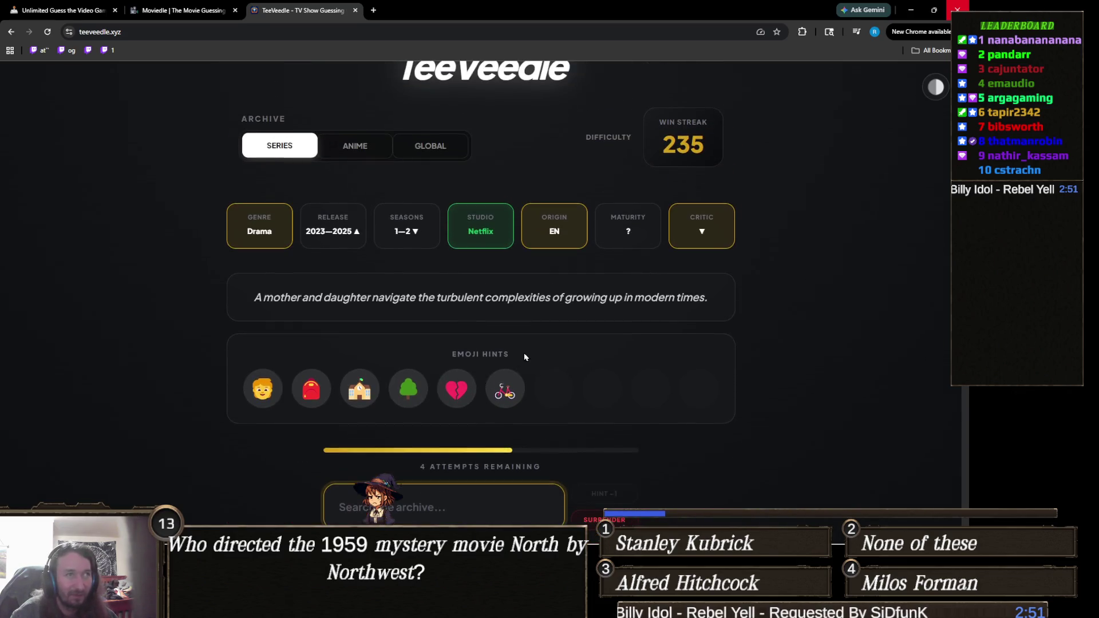
pyautogui.scroll(-2, 690, 187)
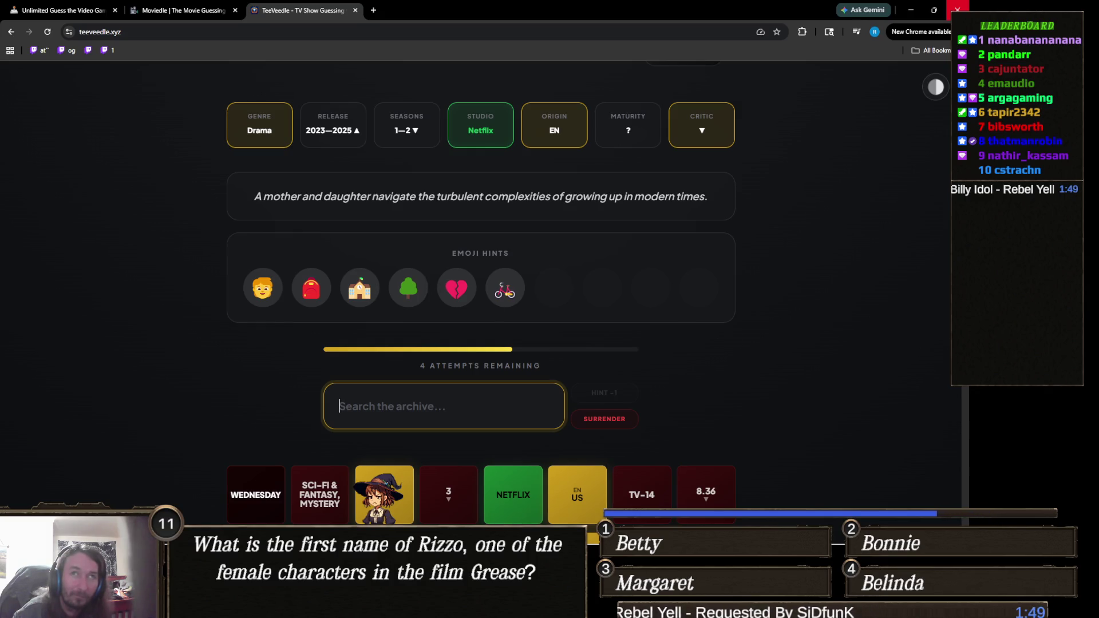
pyautogui.hotkey('alt', 'Tab')
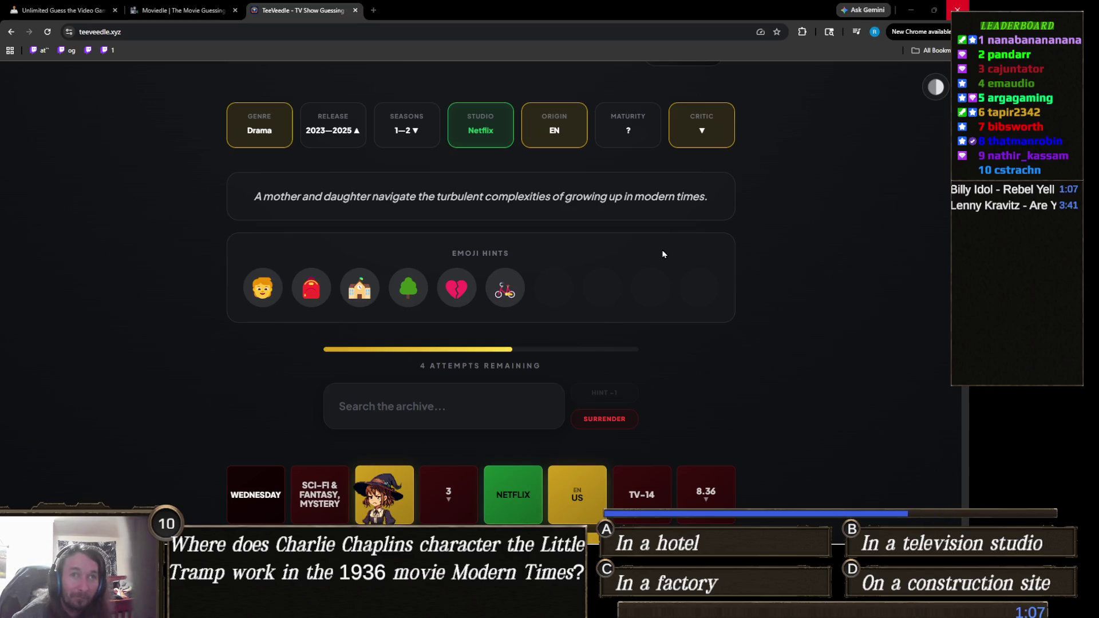
pyautogui.scroll(1, 442, 345)
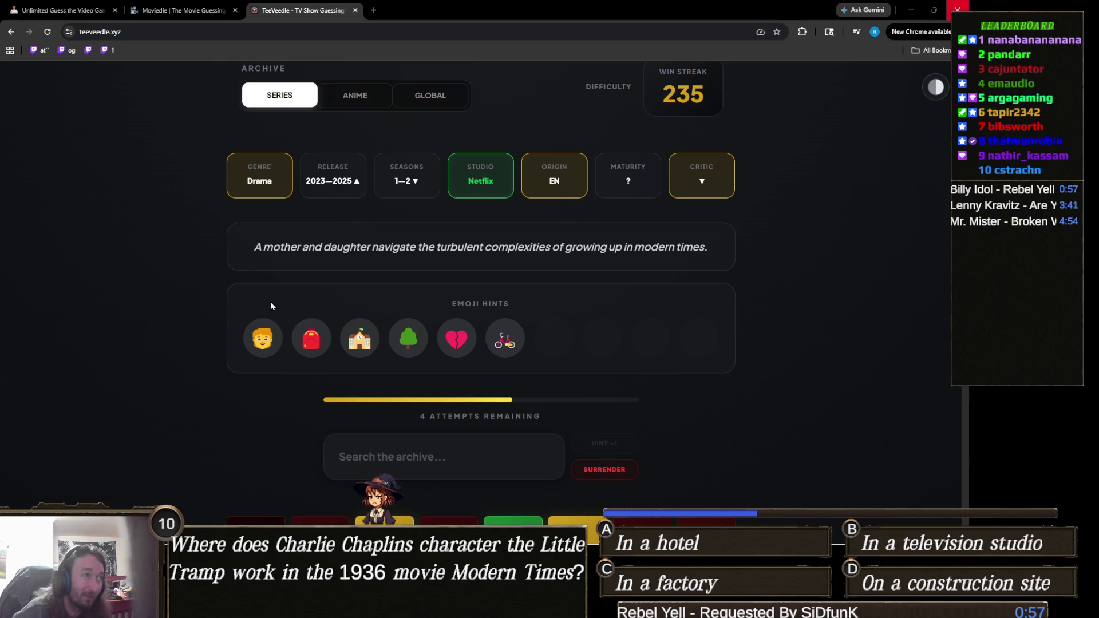
pyautogui.scroll(-2, 323, 229)
pyautogui.scroll(-6, 321, 227)
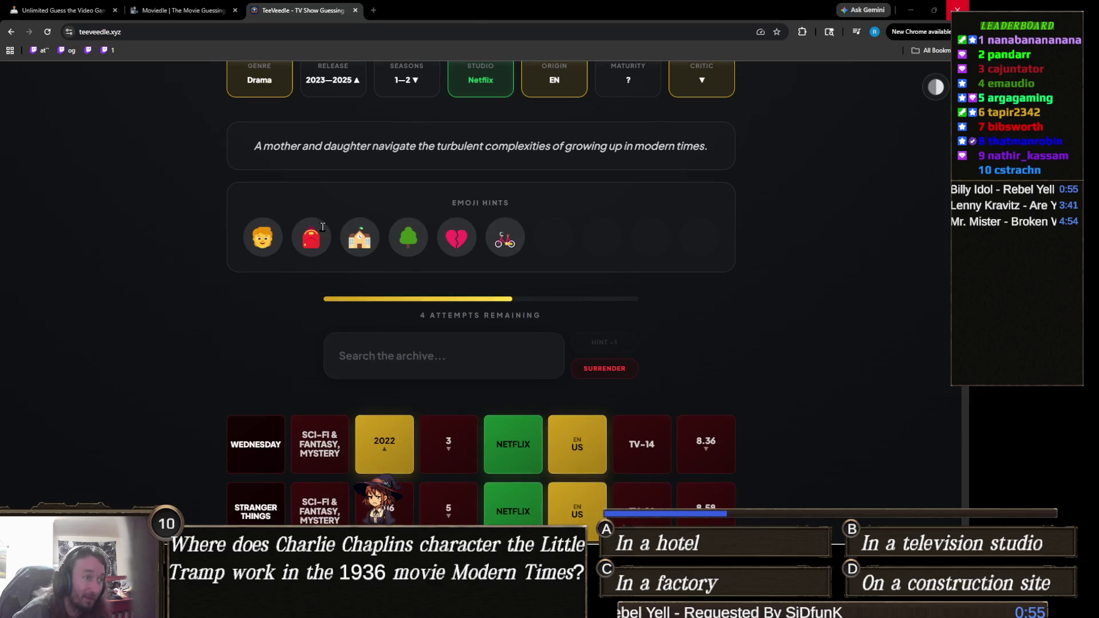
pyautogui.scroll(10, 322, 226)
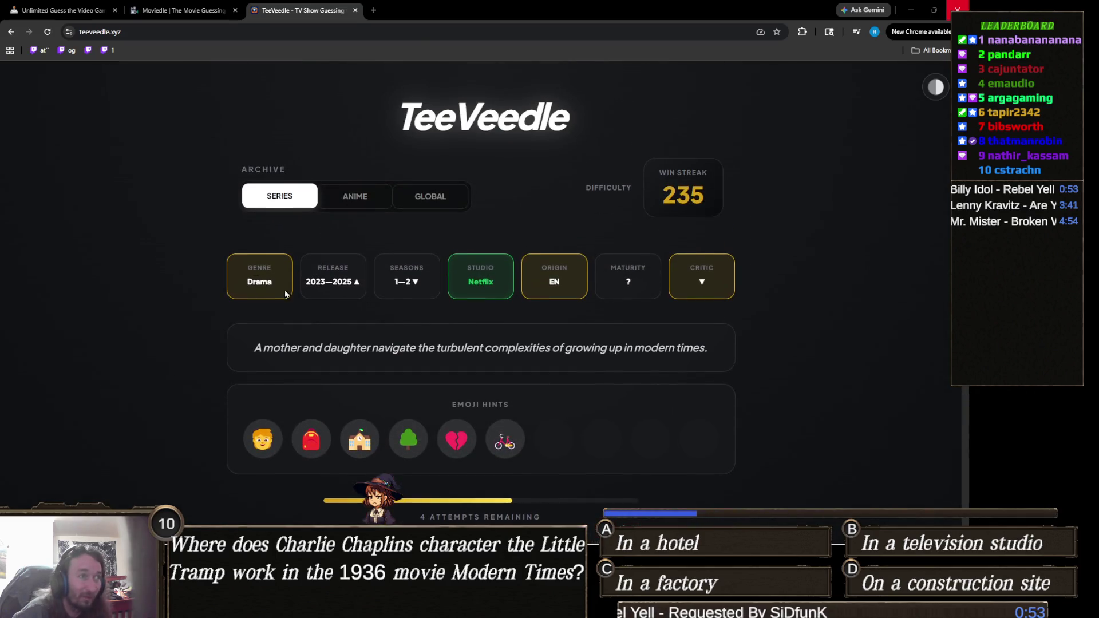
pyautogui.scroll(-3, 332, 361)
pyautogui.scroll(2, 332, 364)
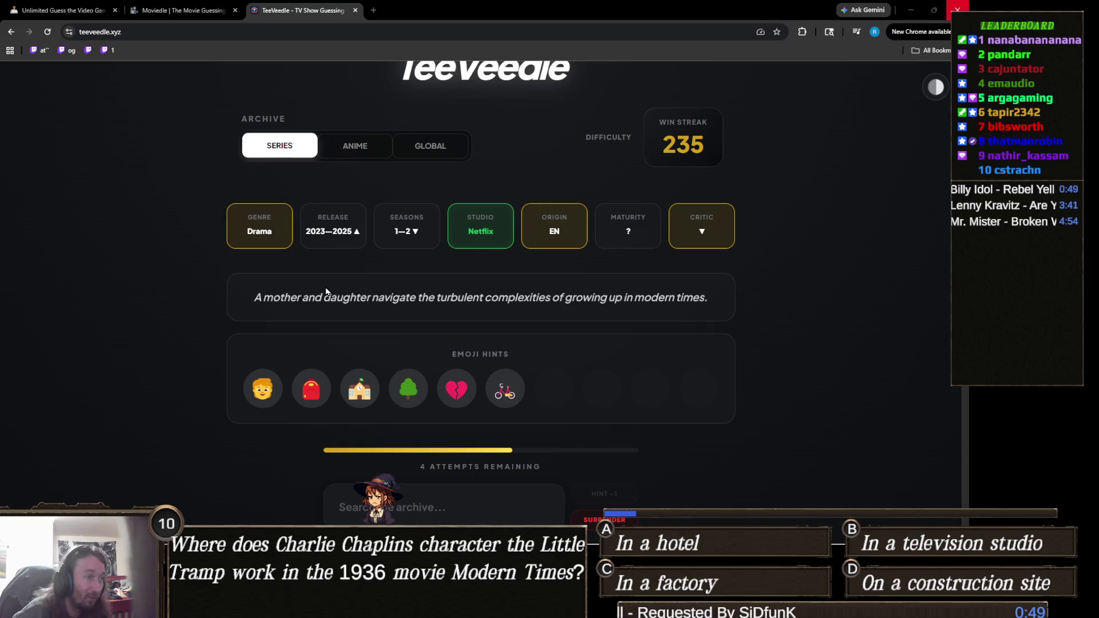
pyautogui.scroll(-2, 322, 321)
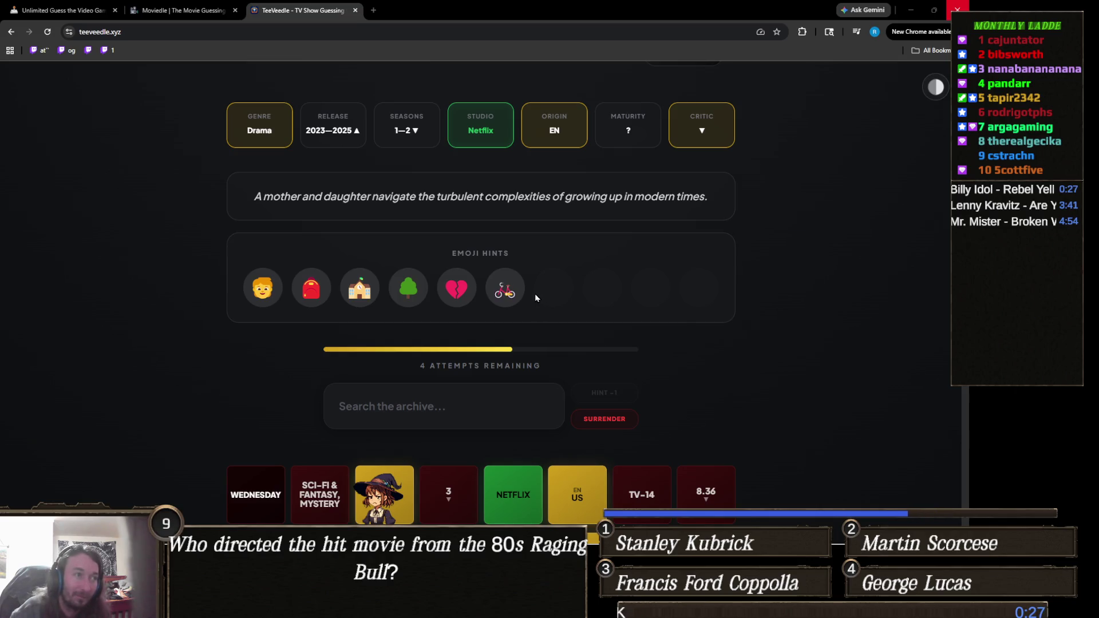
pyautogui.scroll(3, 534, 297)
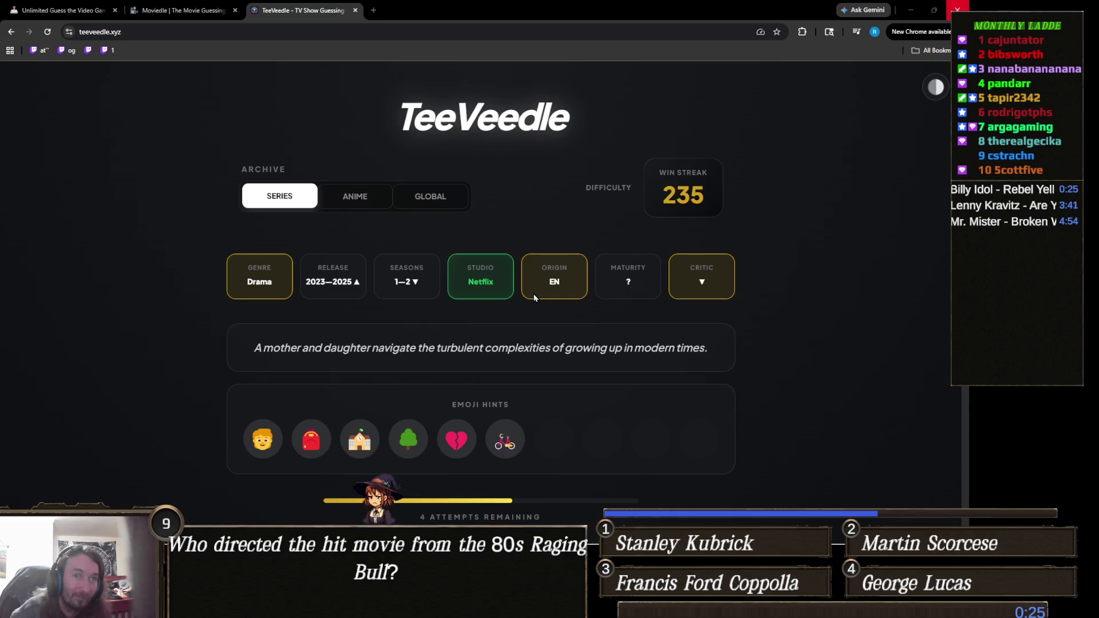
pyautogui.scroll(-3, 534, 293)
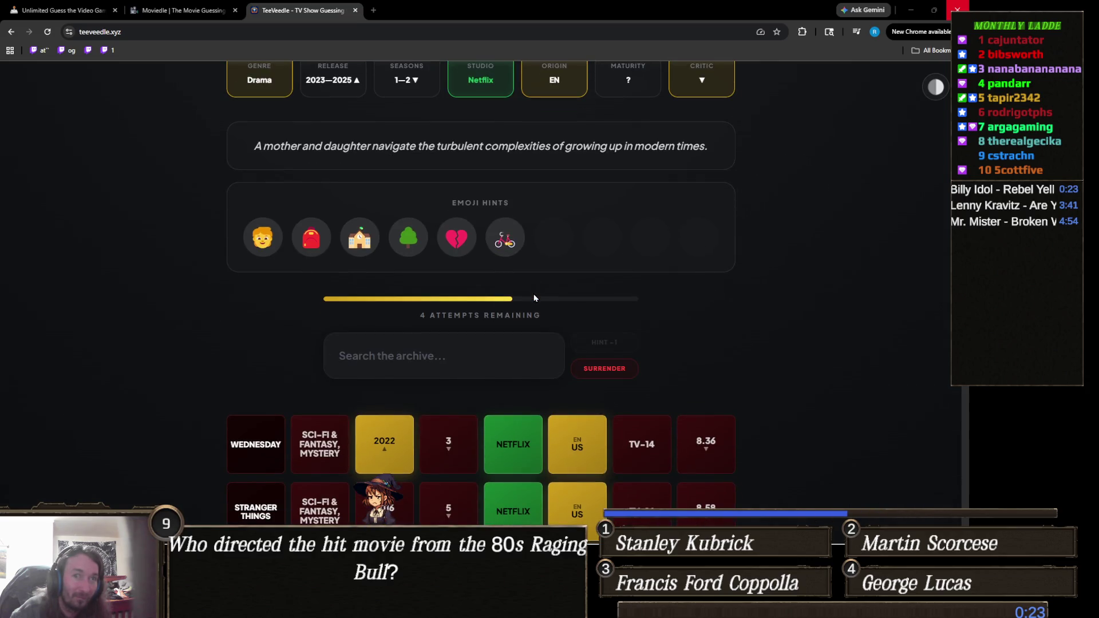
pyautogui.scroll(3, 512, 279)
pyautogui.scroll(-3, 512, 279)
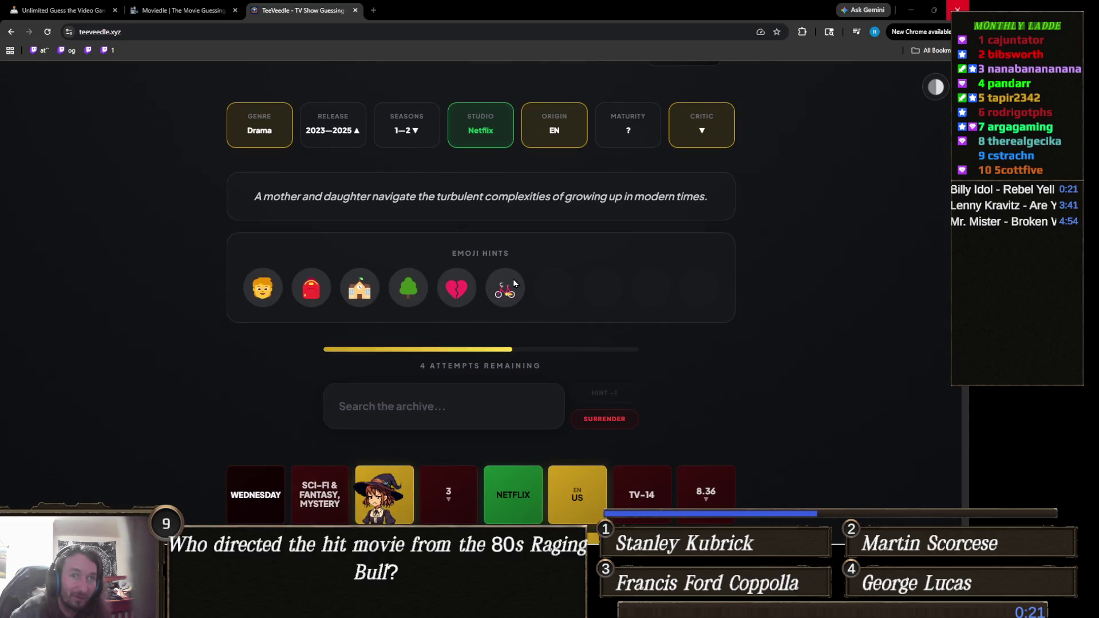
pyautogui.scroll(1, 513, 279)
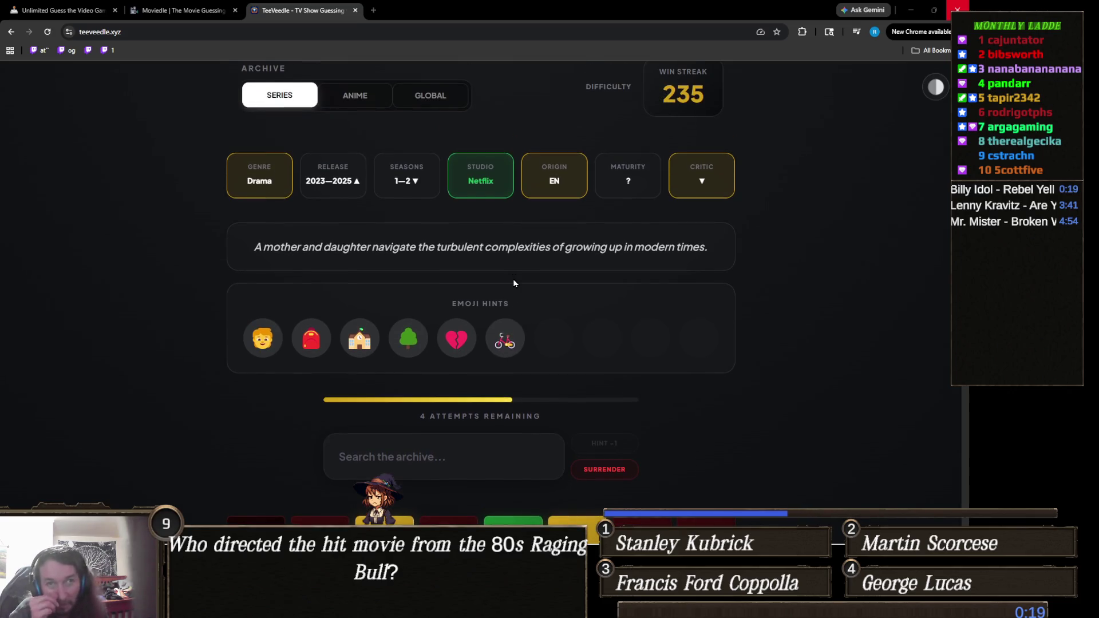
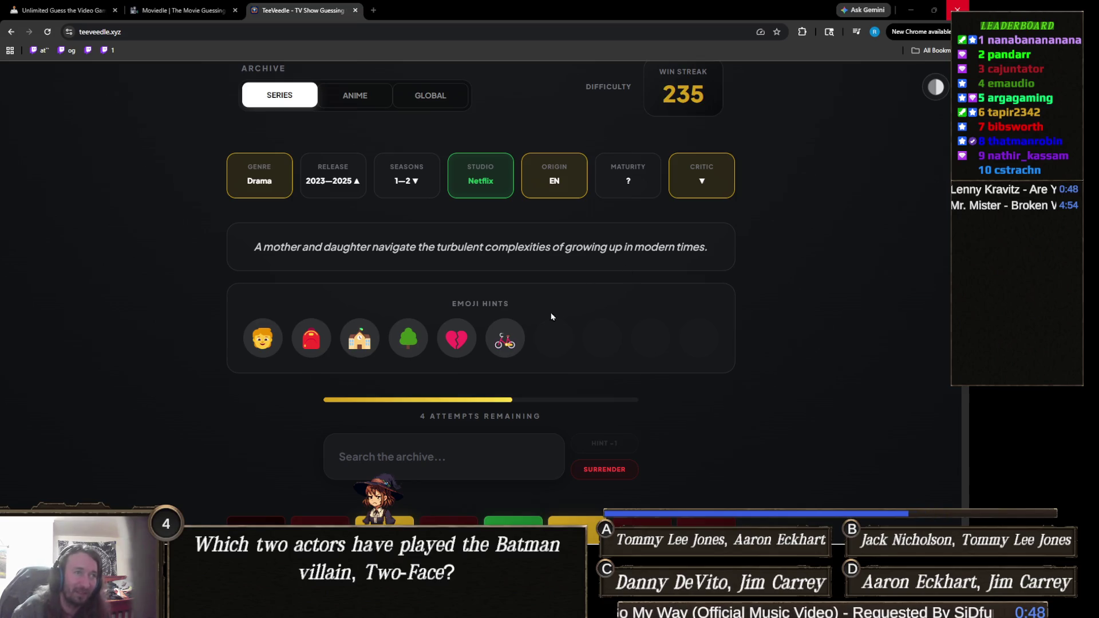
# - Type 'gilmo' into the archive search and dismiss the Gilmore Girls suggestions without submitting
pyautogui.scroll(-2, 507, 366)
pyautogui.click(451, 369)
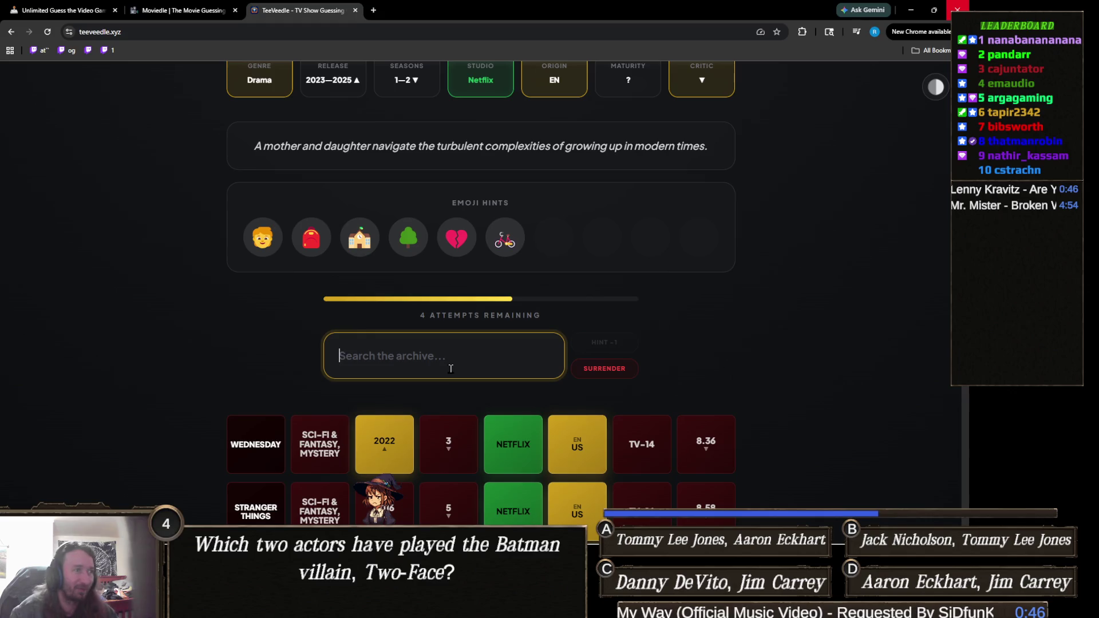
pyautogui.write('gilmo')
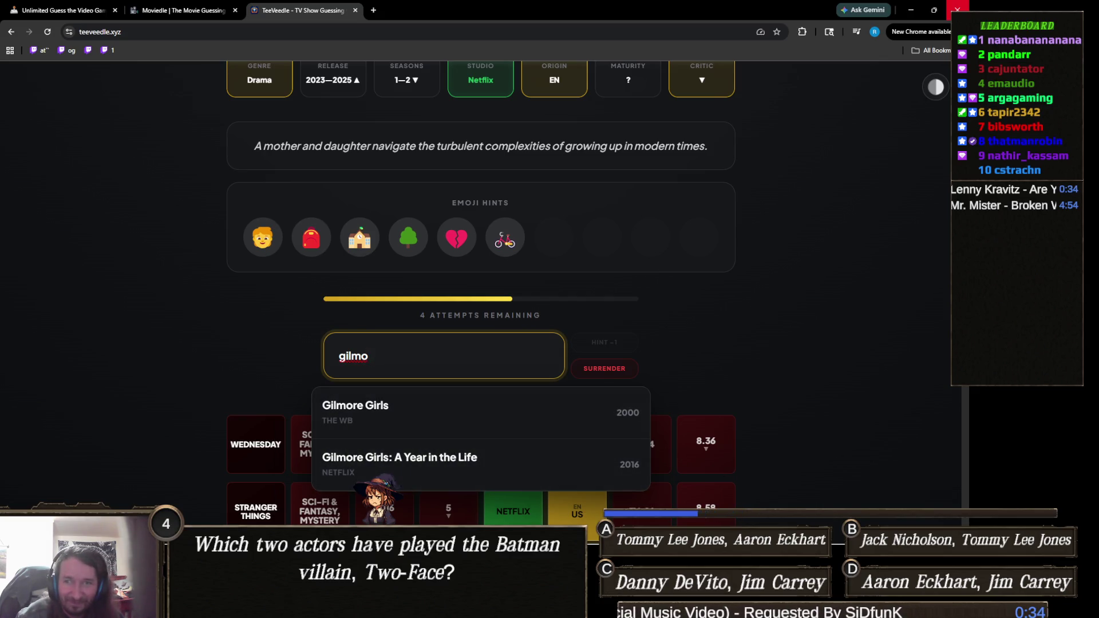
pyautogui.hotkey('alt', 'Tab')
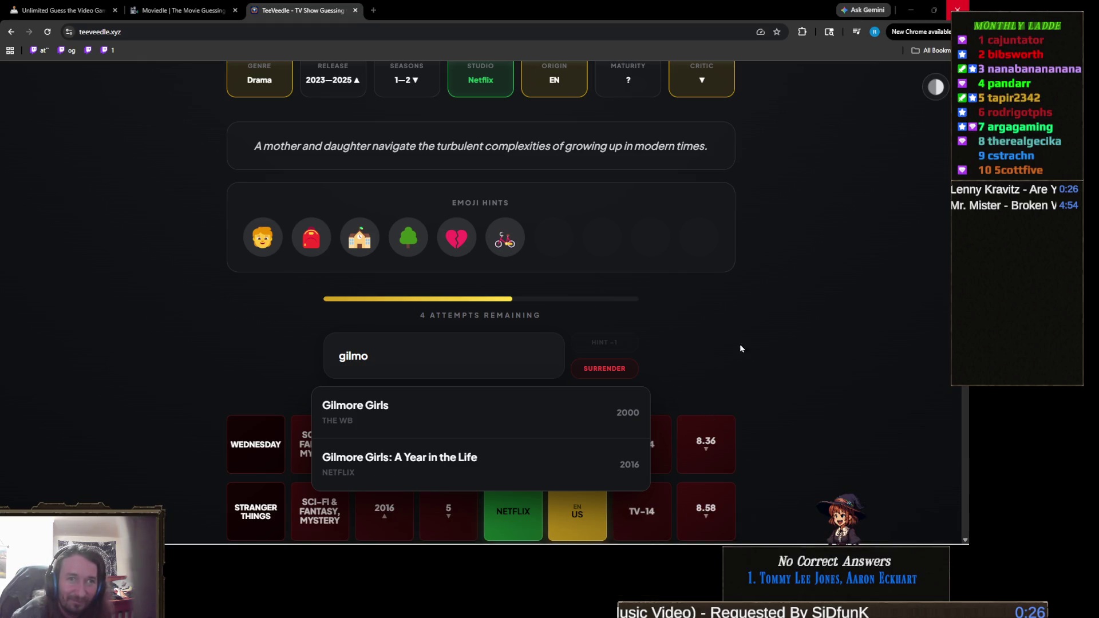
pyautogui.click(758, 310)
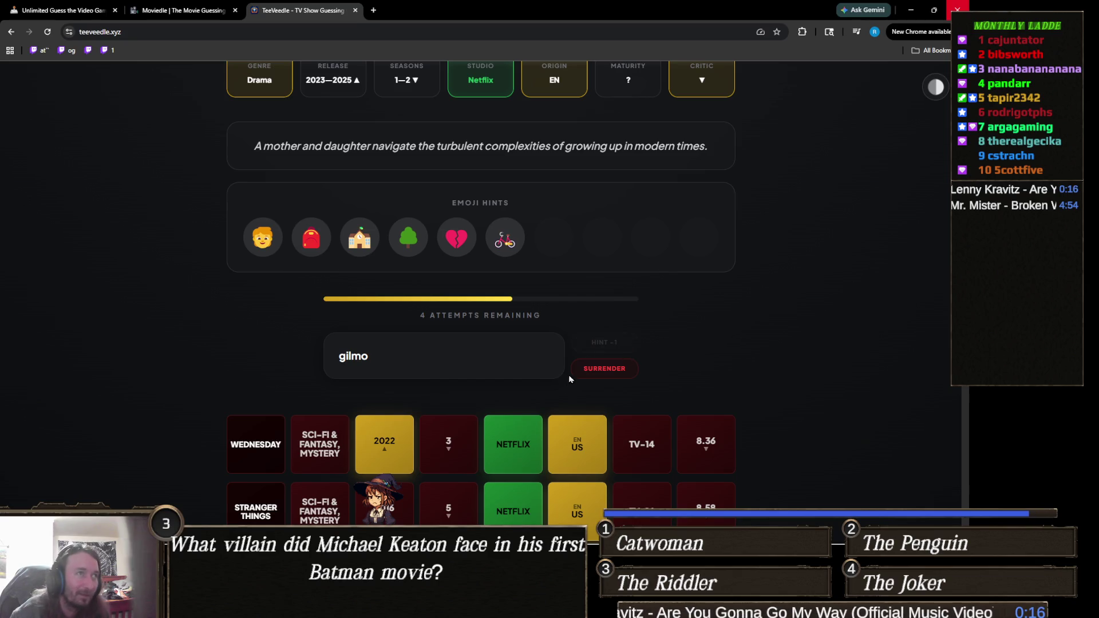
pyautogui.scroll(-2, 639, 336)
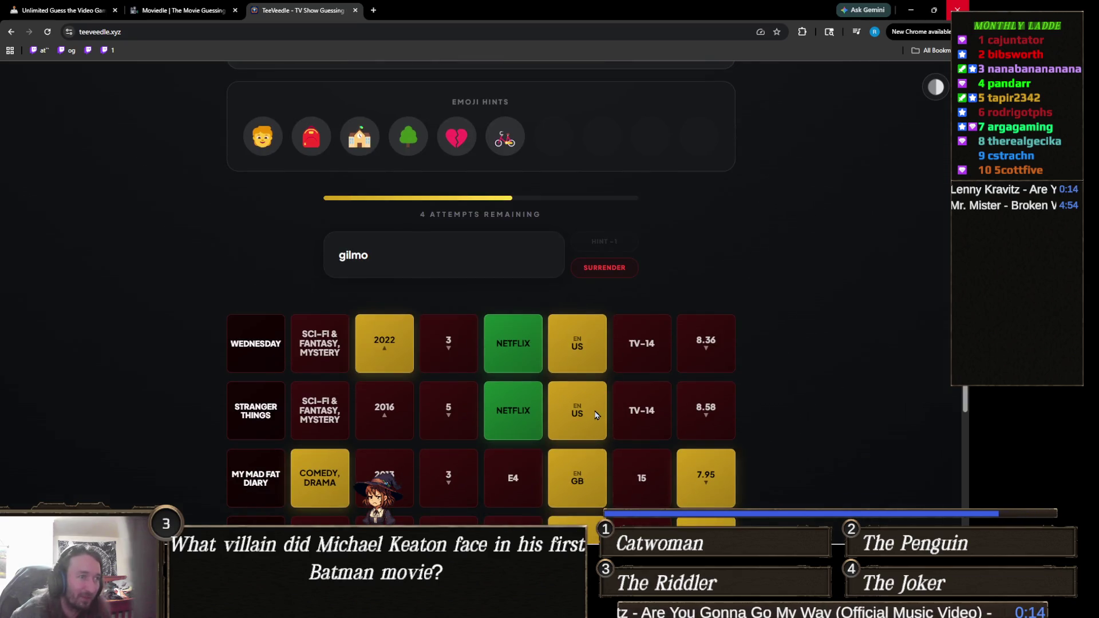
pyautogui.scroll(-2, 583, 359)
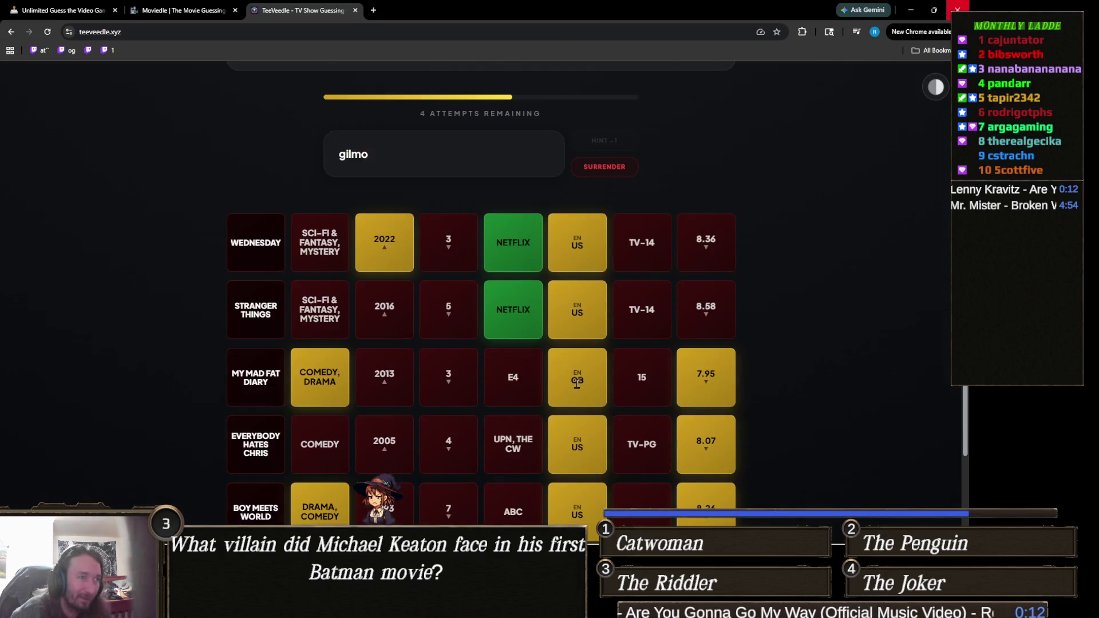
pyautogui.scroll(6, 576, 382)
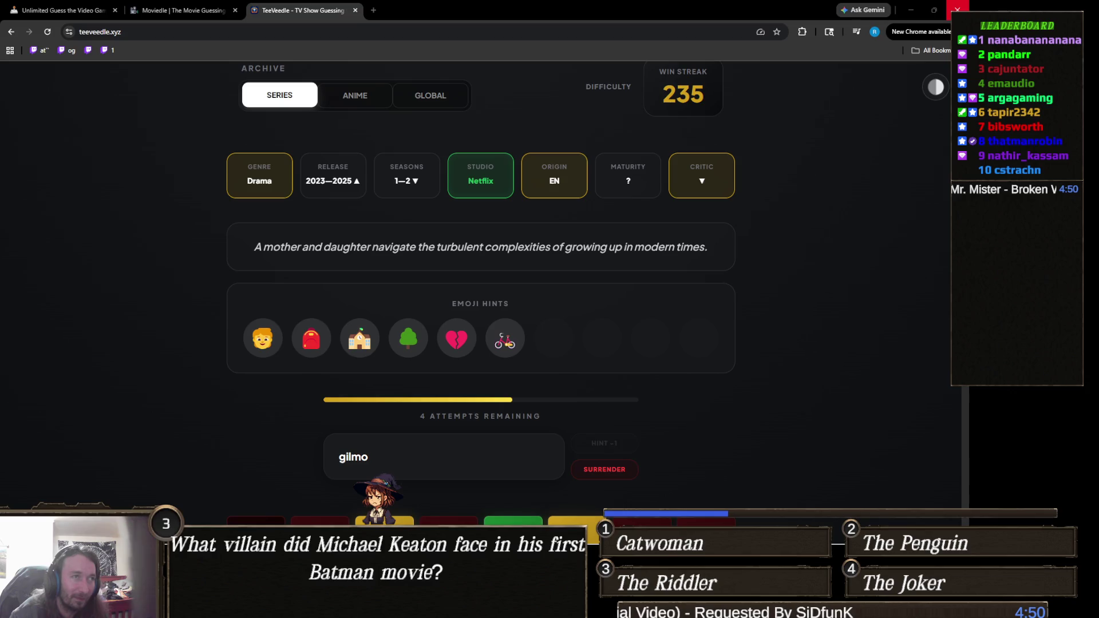
pyautogui.click(417, 454)
# - Replace the search text with 'flea', then clear the search box again
pyautogui.hotkey('ctrl', 'a')
pyautogui.write('f')
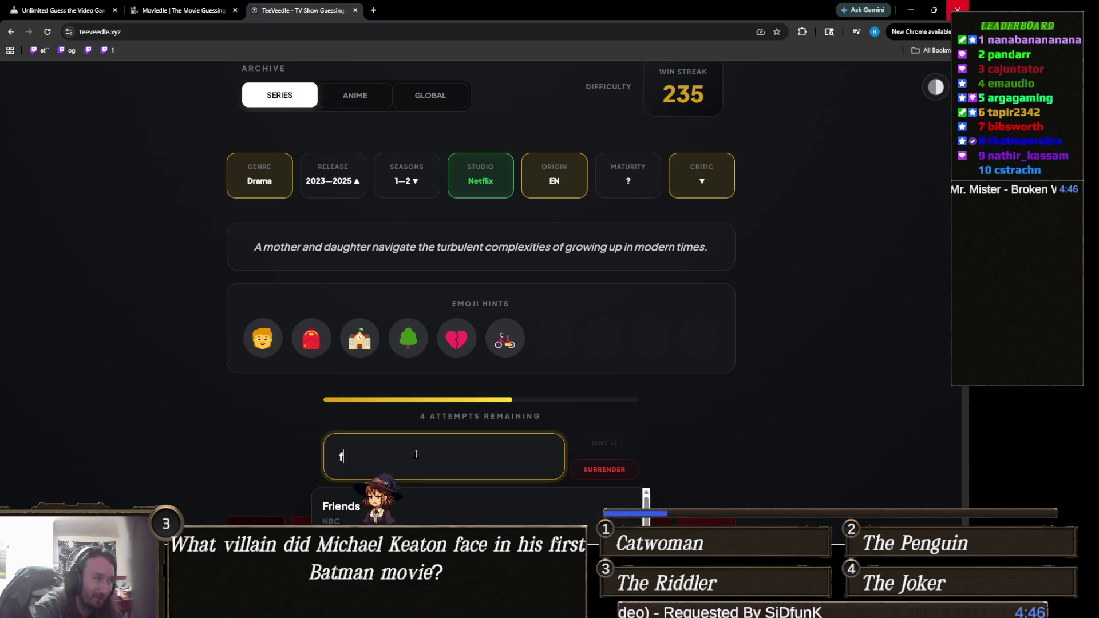
pyautogui.write('lea')
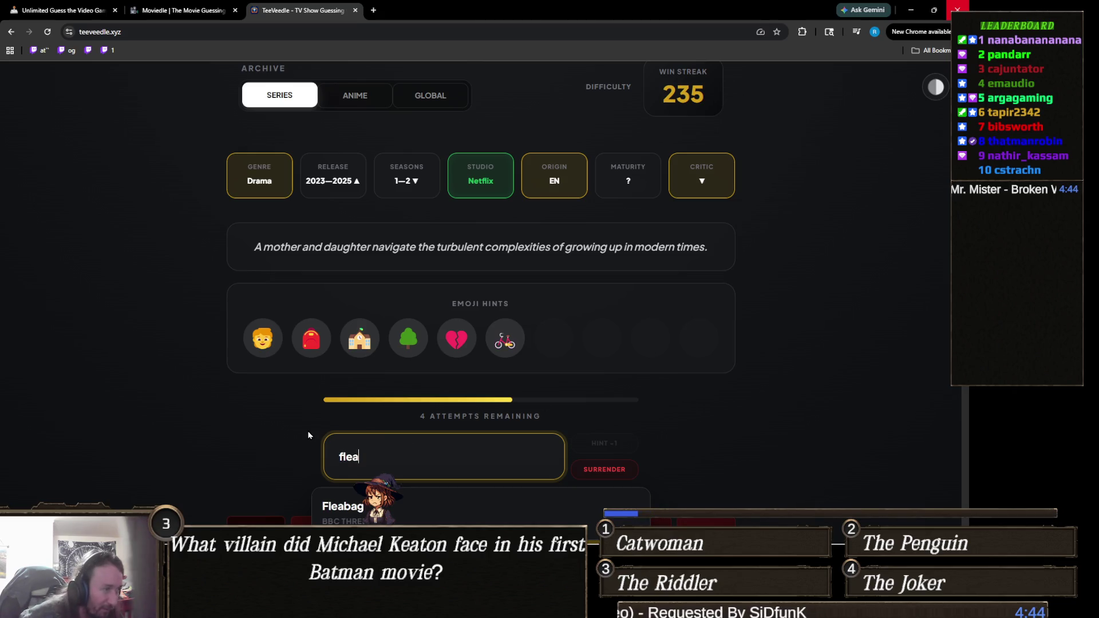
pyautogui.scroll(-2, 389, 464)
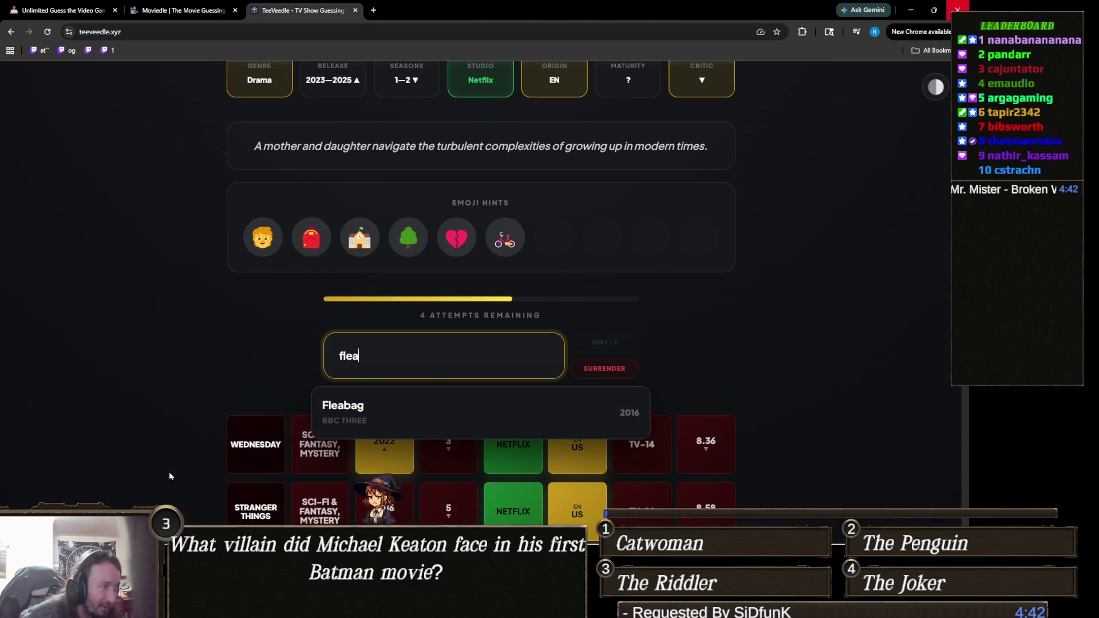
pyautogui.scroll(2, 169, 449)
pyautogui.hotkey('ctrl', 'a')
pyautogui.press('BackSpace')
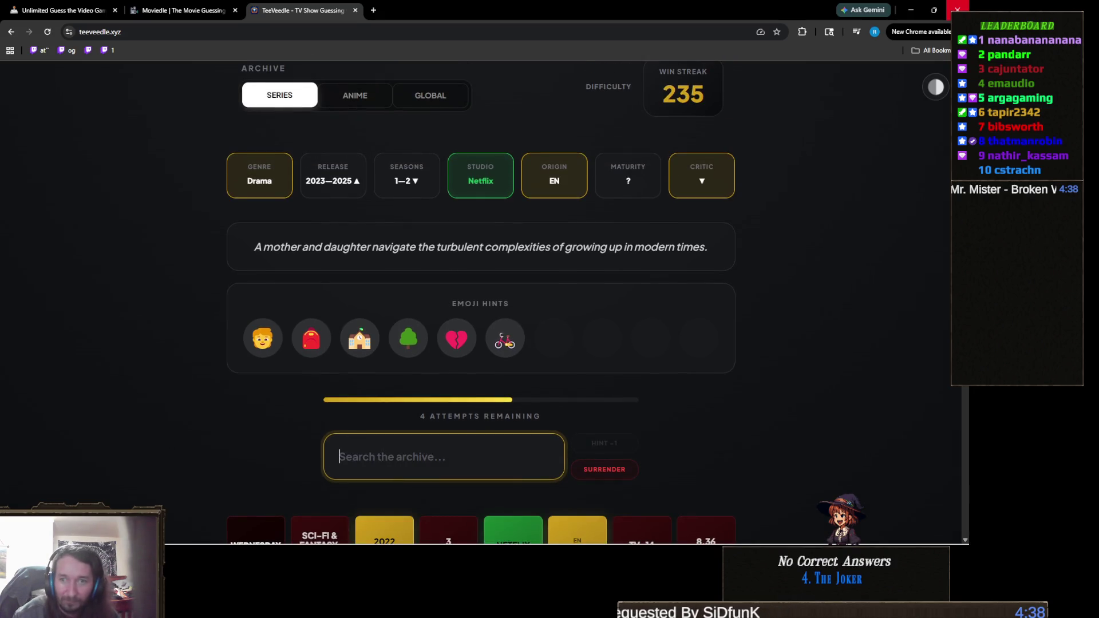
pyautogui.hotkey('alt', 'Tab')
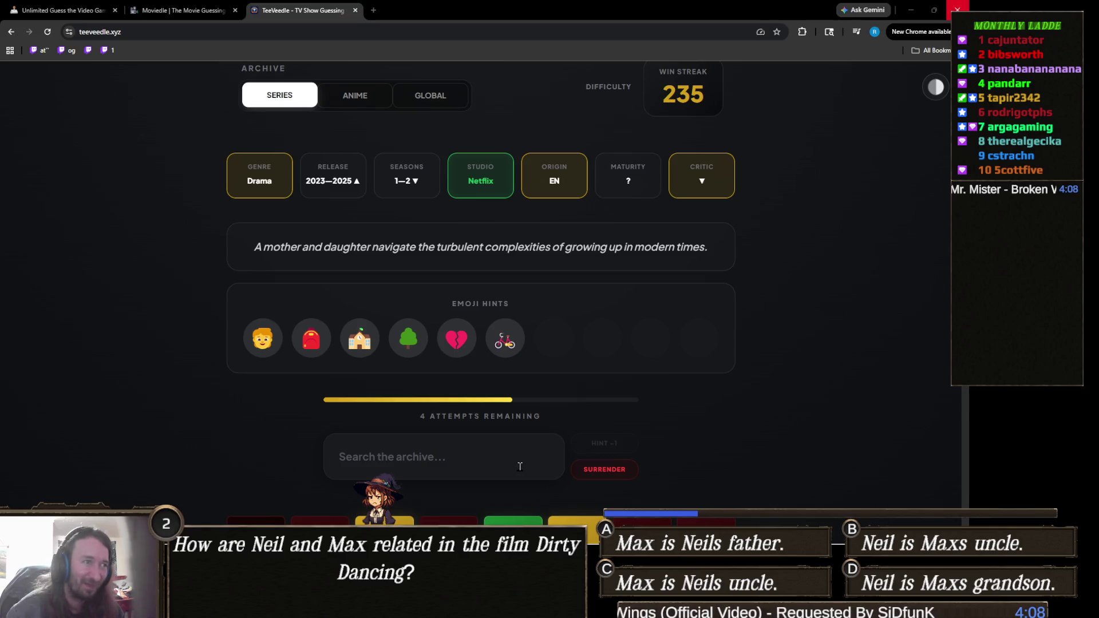
# - Search the archive for 'mom' and browse the suggestions
pyautogui.scroll(-1, 519, 467)
pyautogui.click(418, 401)
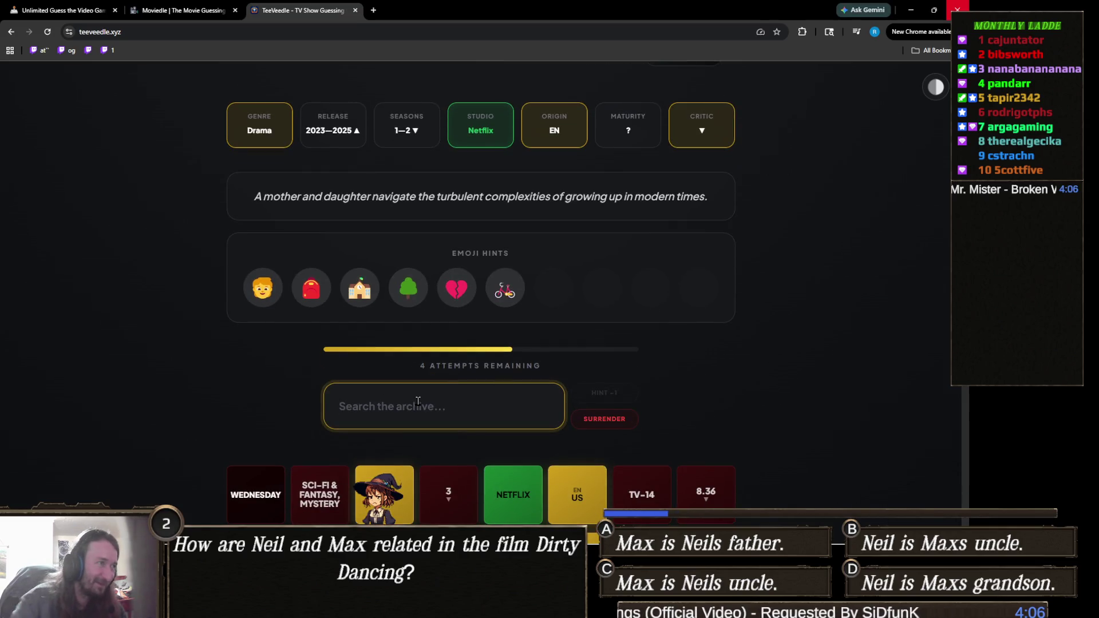
pyautogui.write('mom')
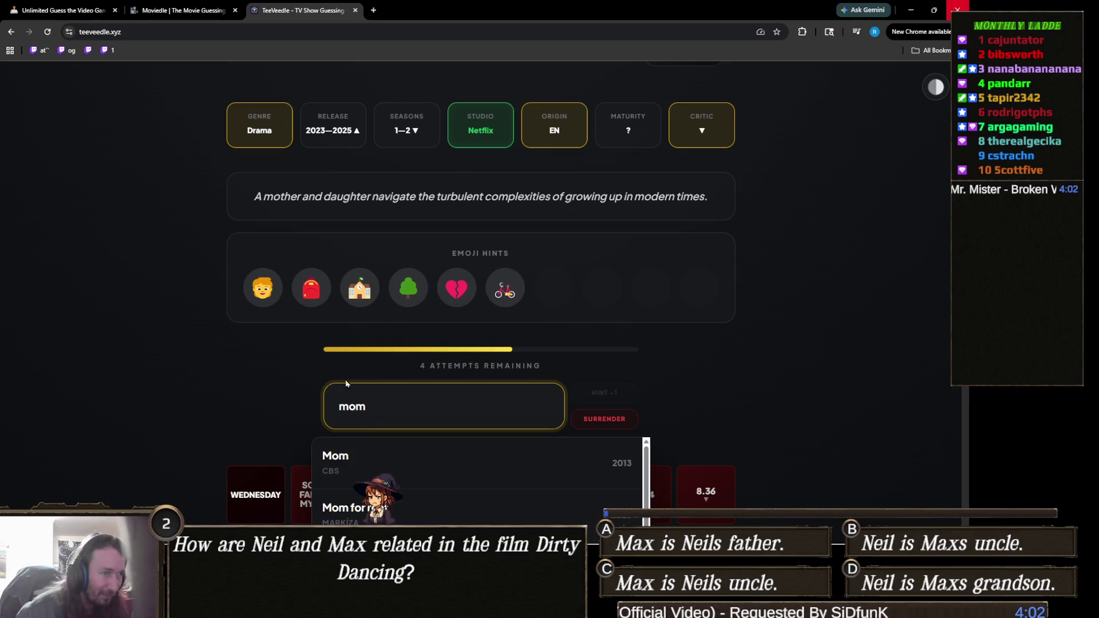
pyautogui.scroll(-3, 320, 380)
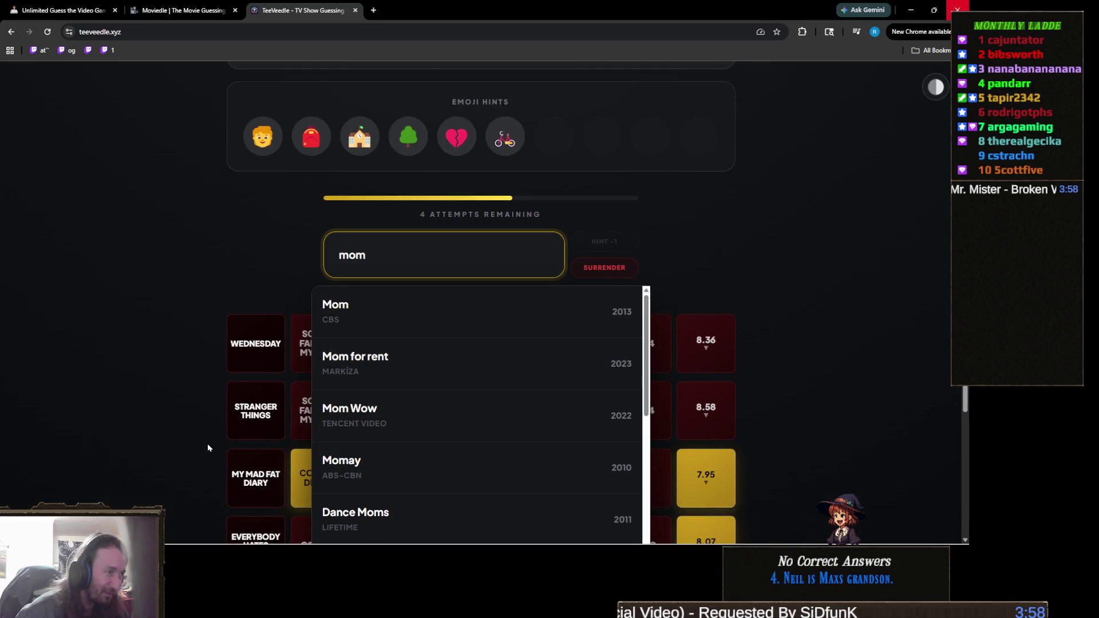
pyautogui.scroll(-3, 372, 432)
pyautogui.scroll(-2, 441, 400)
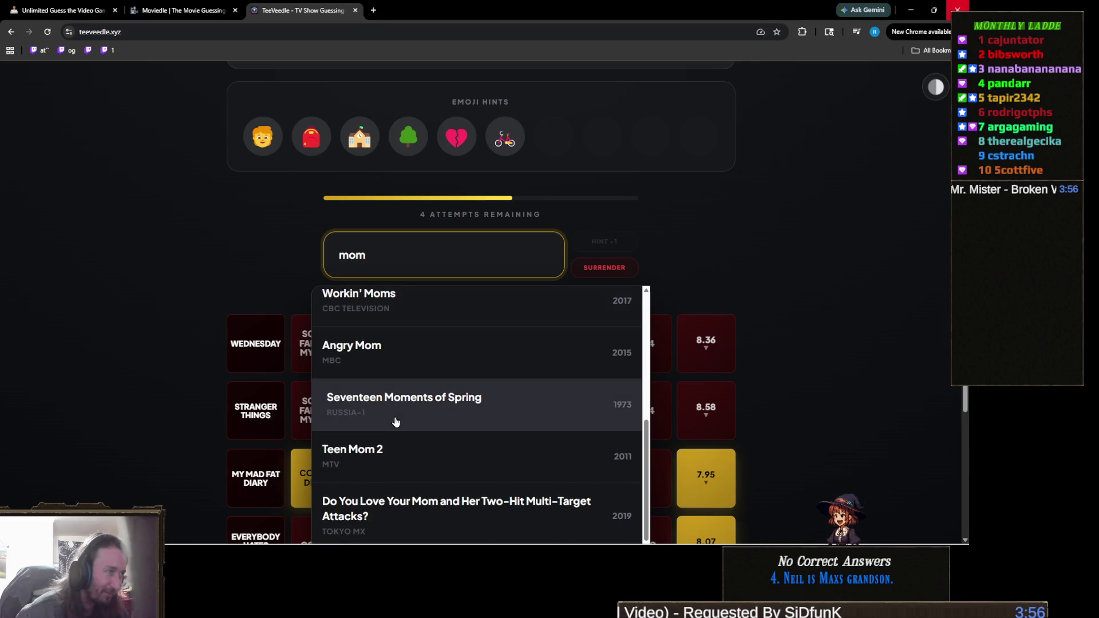
pyautogui.scroll(-2, 398, 421)
pyautogui.scroll(1, 288, 311)
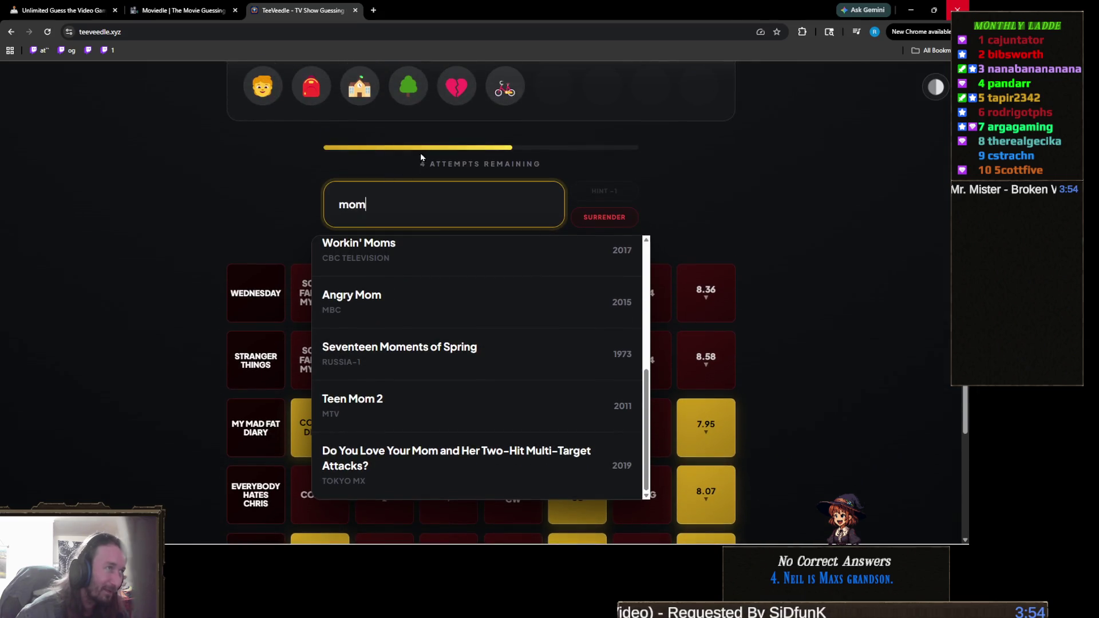
# - Try 'single' and 'pa', then search 'daught' and submit Daughters and Mothers
pyautogui.doubleClick(382, 209)
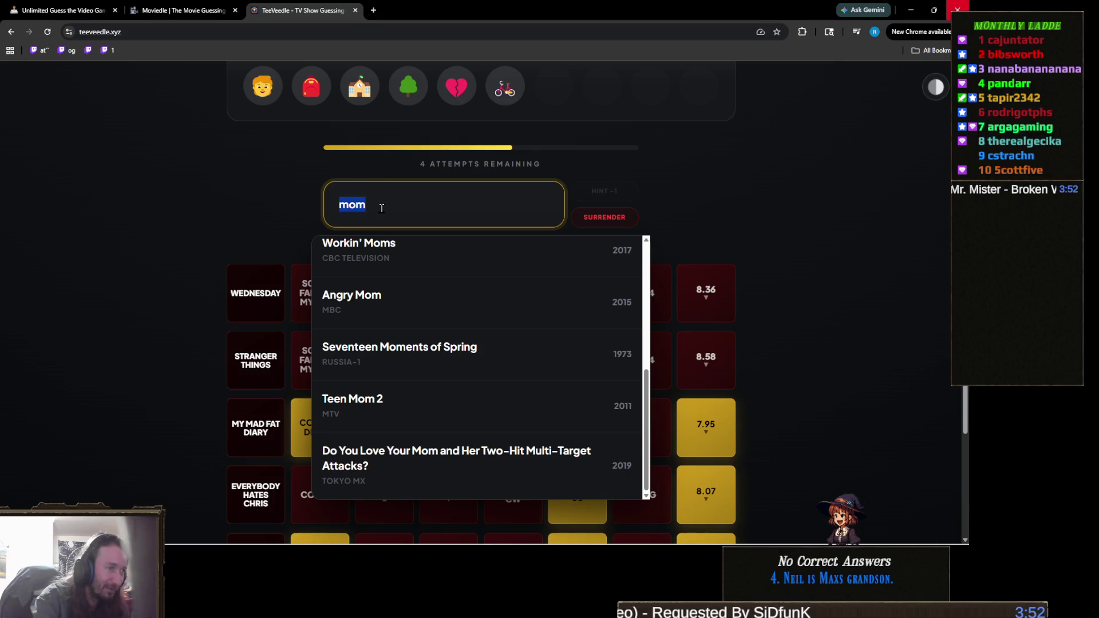
pyautogui.write('single')
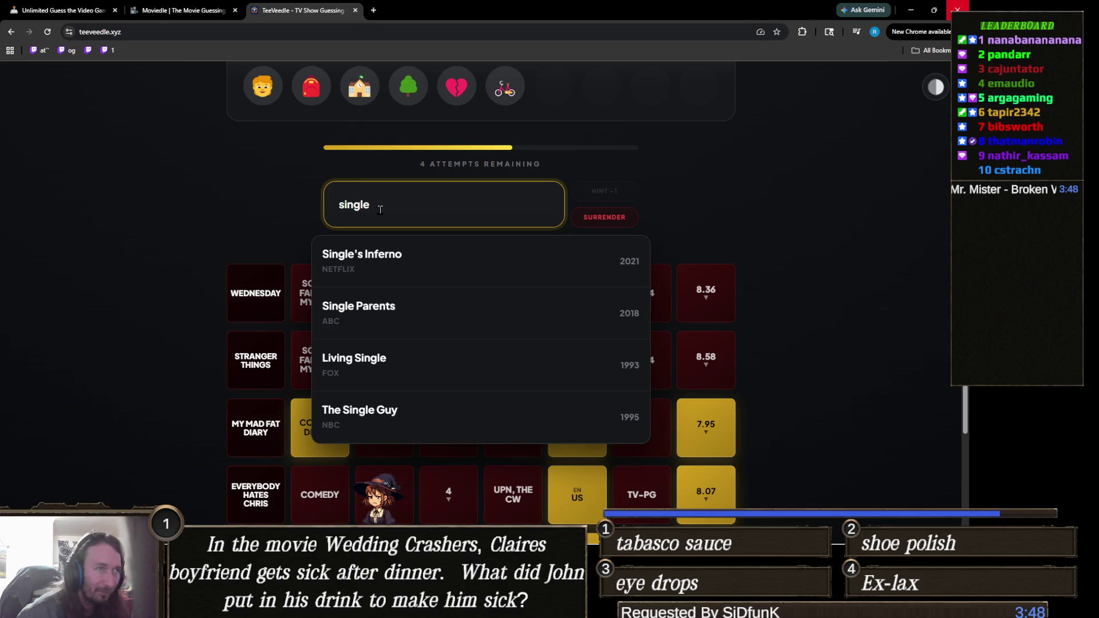
pyautogui.doubleClick(381, 209)
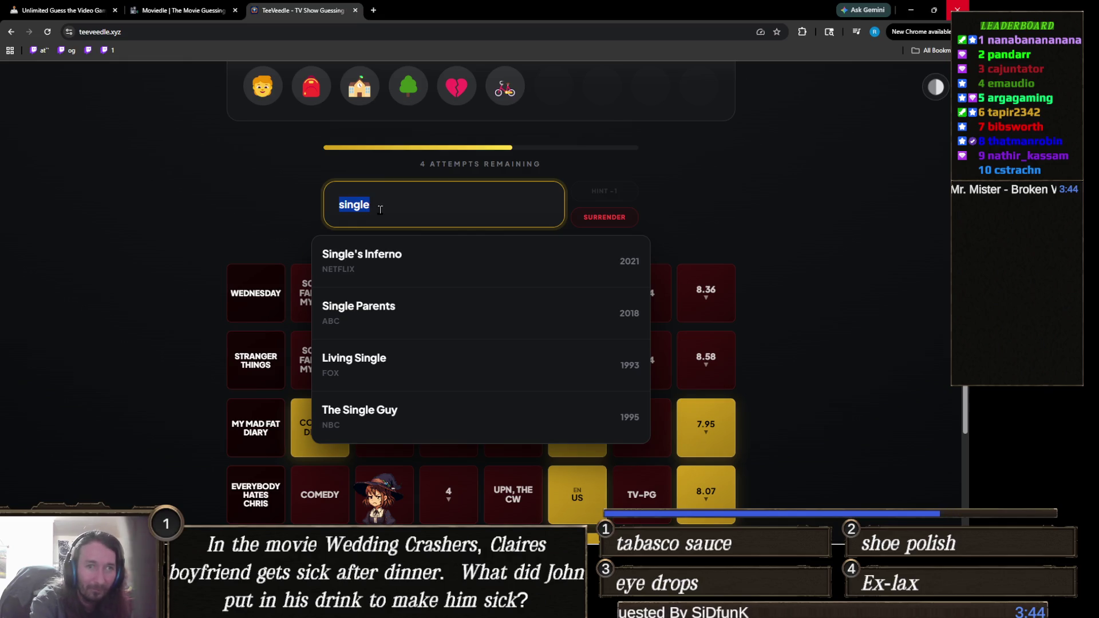
pyautogui.write('pa')
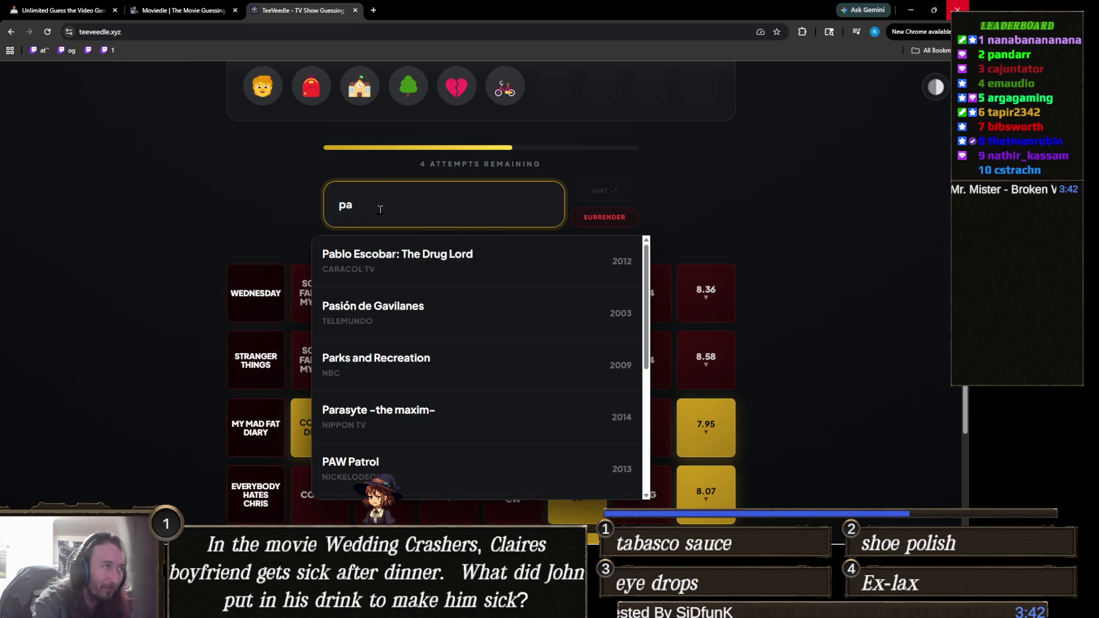
pyautogui.press('BackSpace')
pyautogui.press('BackSpace')
pyautogui.write('daught')
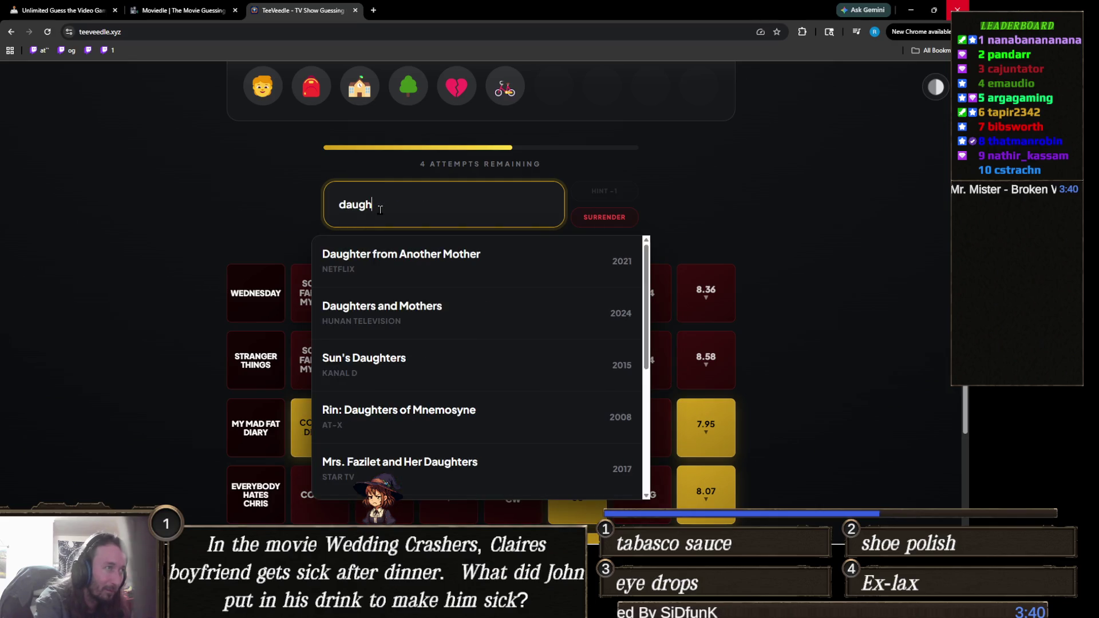
pyautogui.scroll(-1, 372, 206)
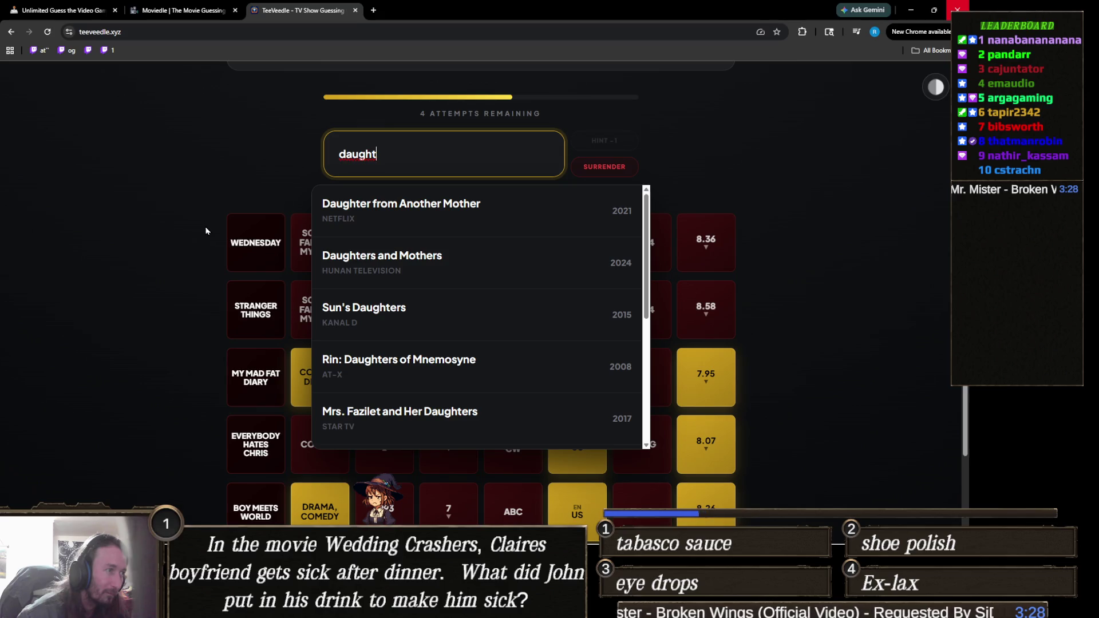
pyautogui.click(420, 254)
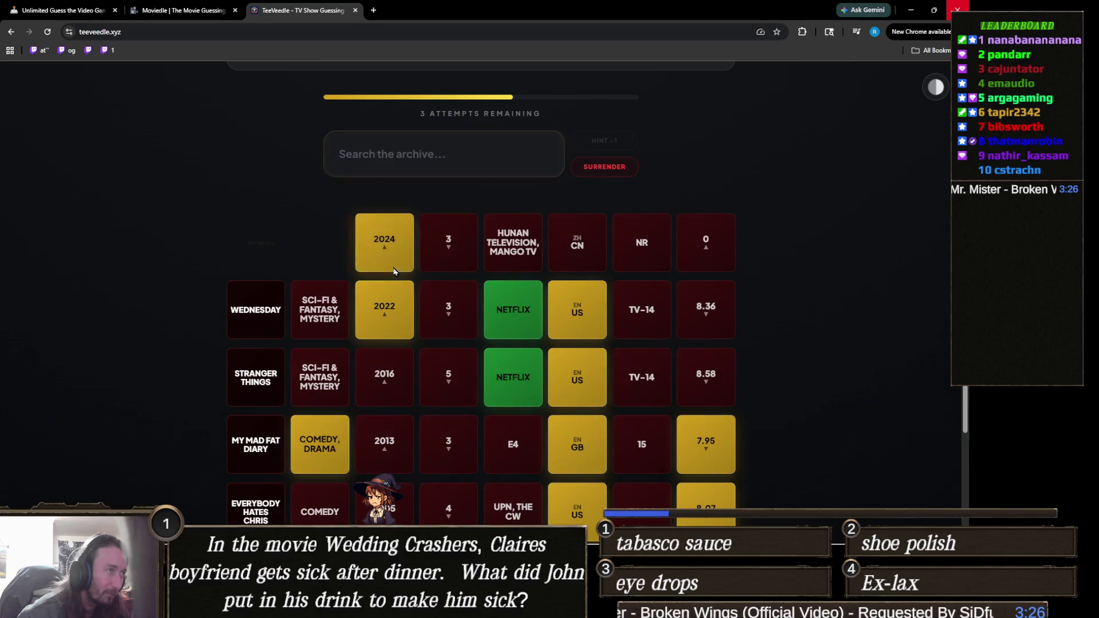
# - Review the clue tiles, then type 'when life' into the archive search
pyautogui.scroll(3, 273, 332)
pyautogui.scroll(3, 273, 320)
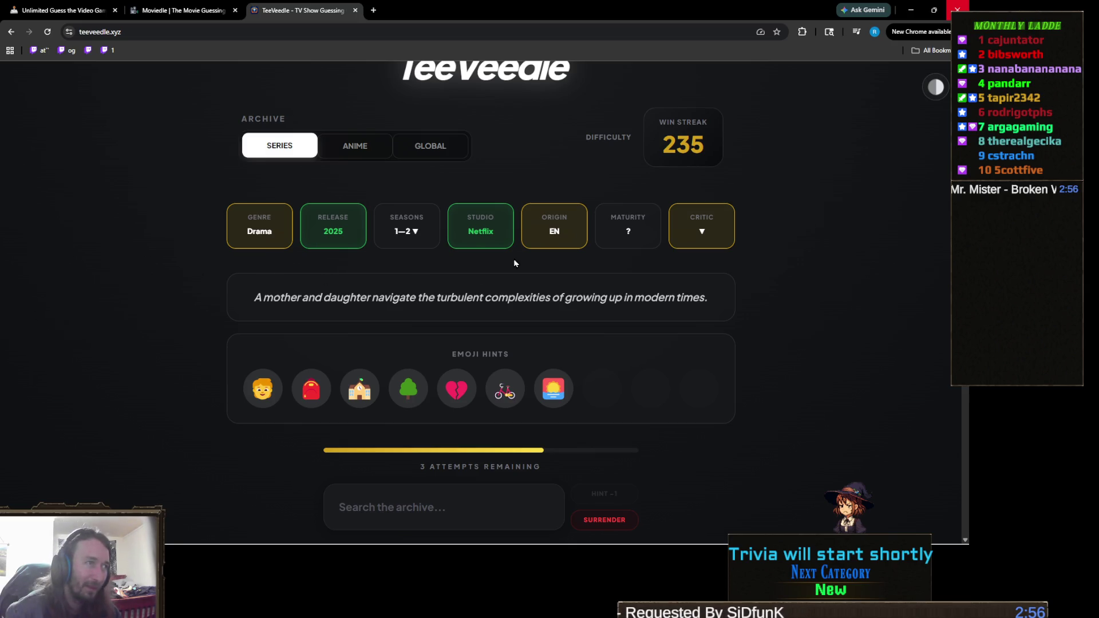
pyautogui.scroll(-3, 517, 278)
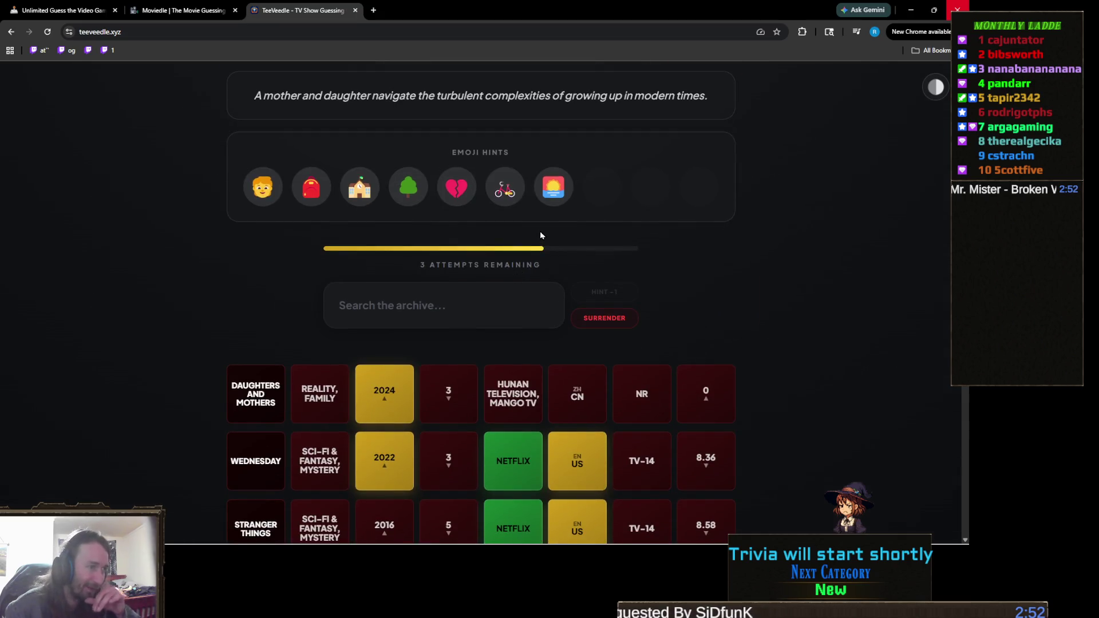
pyautogui.scroll(-1, 541, 236)
pyautogui.scroll(2, 541, 235)
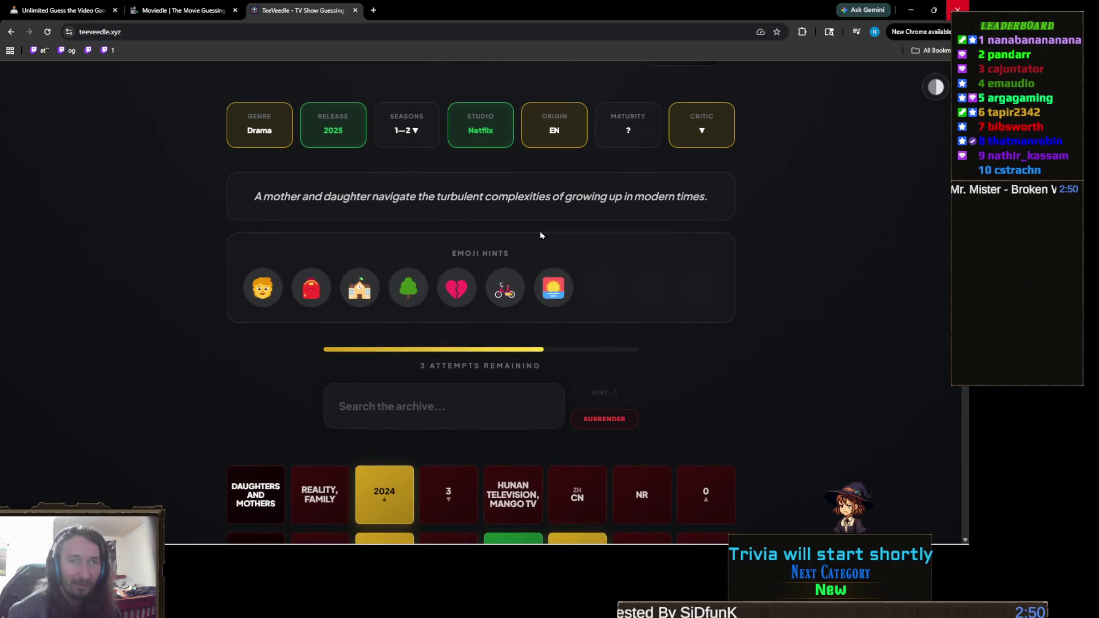
pyautogui.scroll(1, 510, 302)
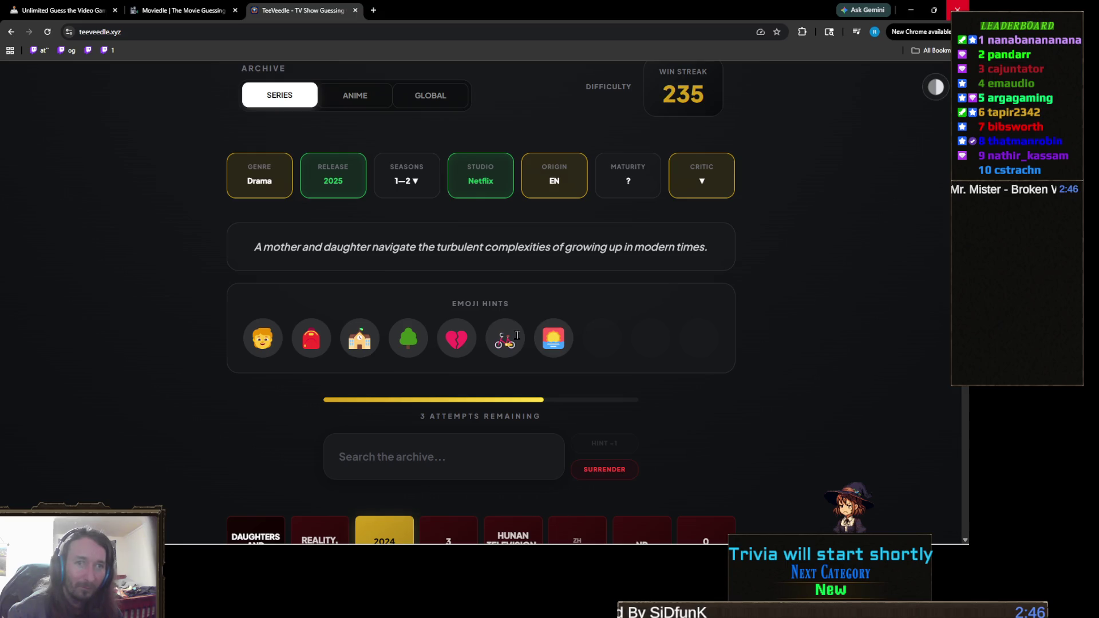
pyautogui.click(438, 439)
pyautogui.write('w')
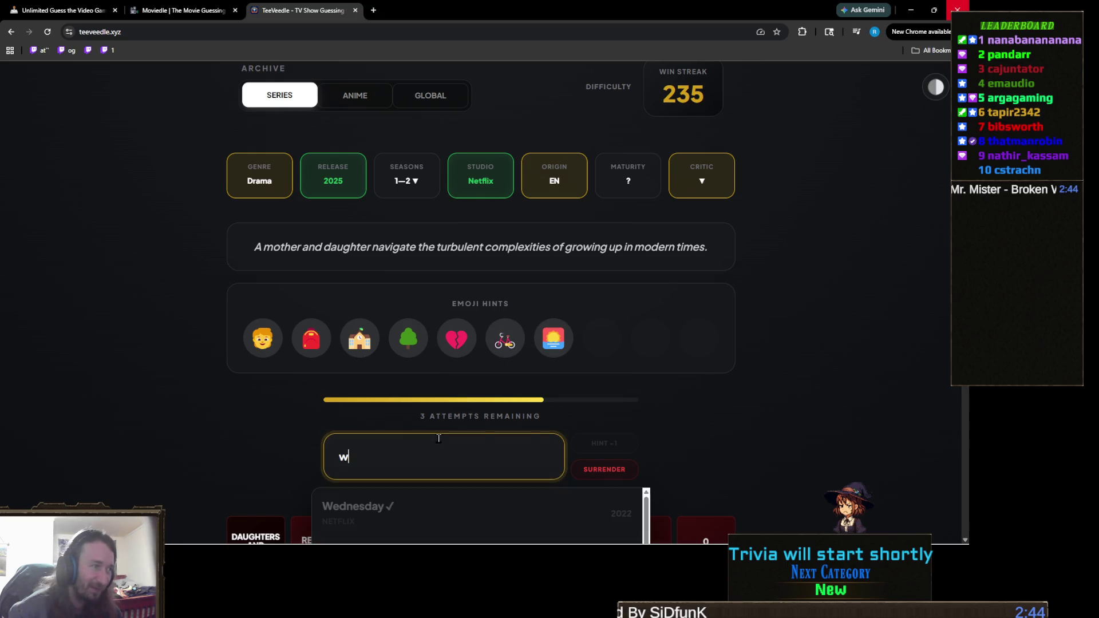
pyautogui.write('hen life')
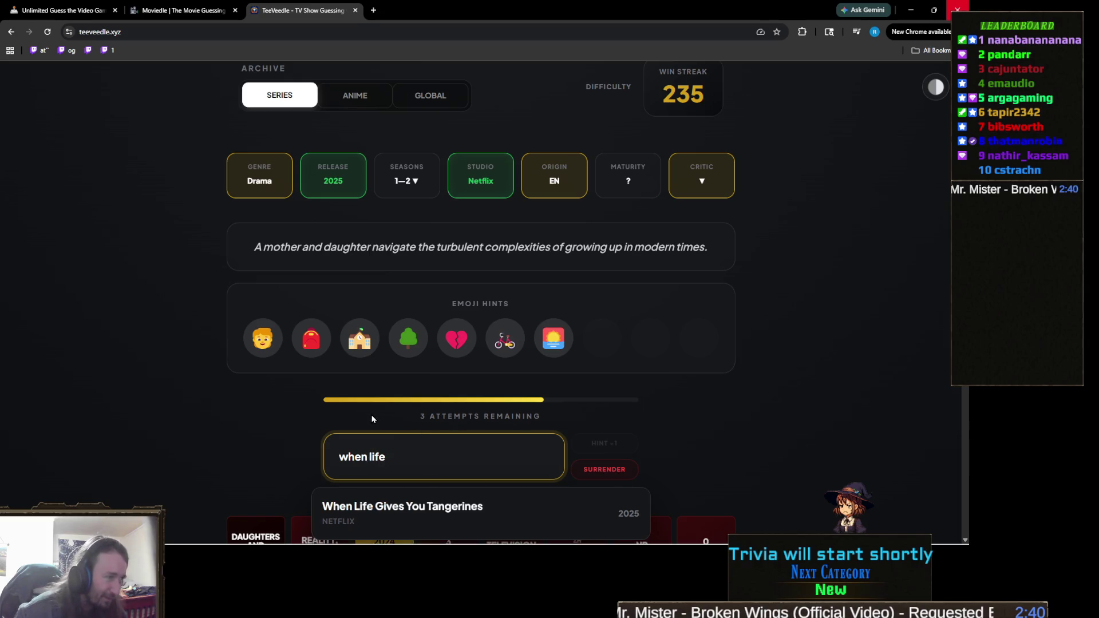
# - Submit When Life Gives You Tangerines as a guess and zoom in to read the hints
pyautogui.scroll(-1, 436, 446)
pyautogui.click(434, 456)
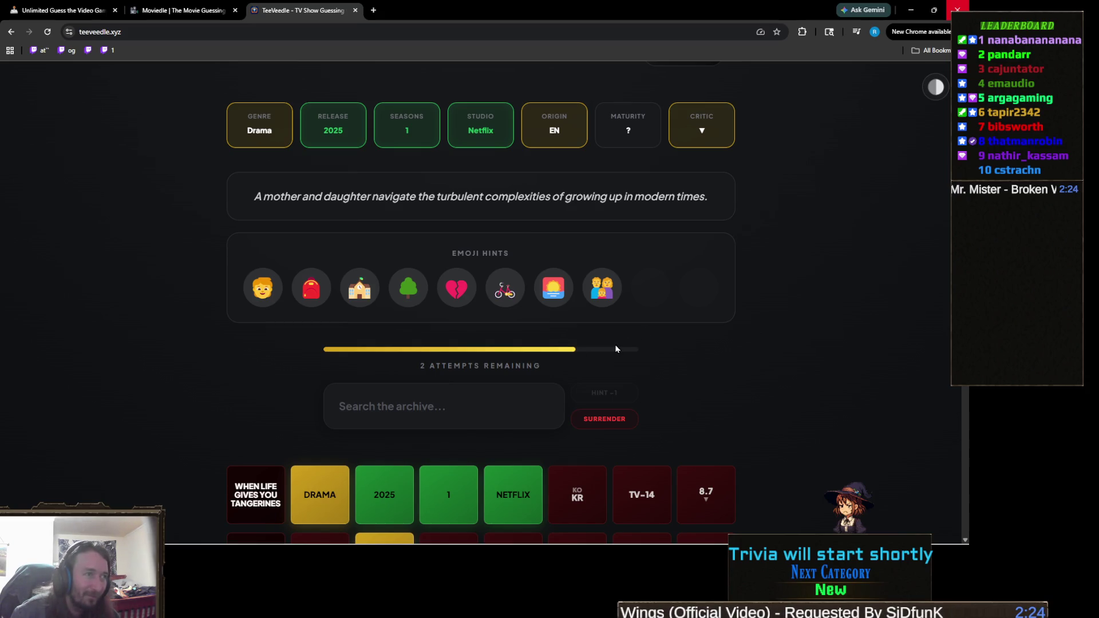
pyautogui.hotkey('ctrl', '+')
pyautogui.hotkey('ctrl', '+')
pyautogui.hotkey('ctrl', '+')
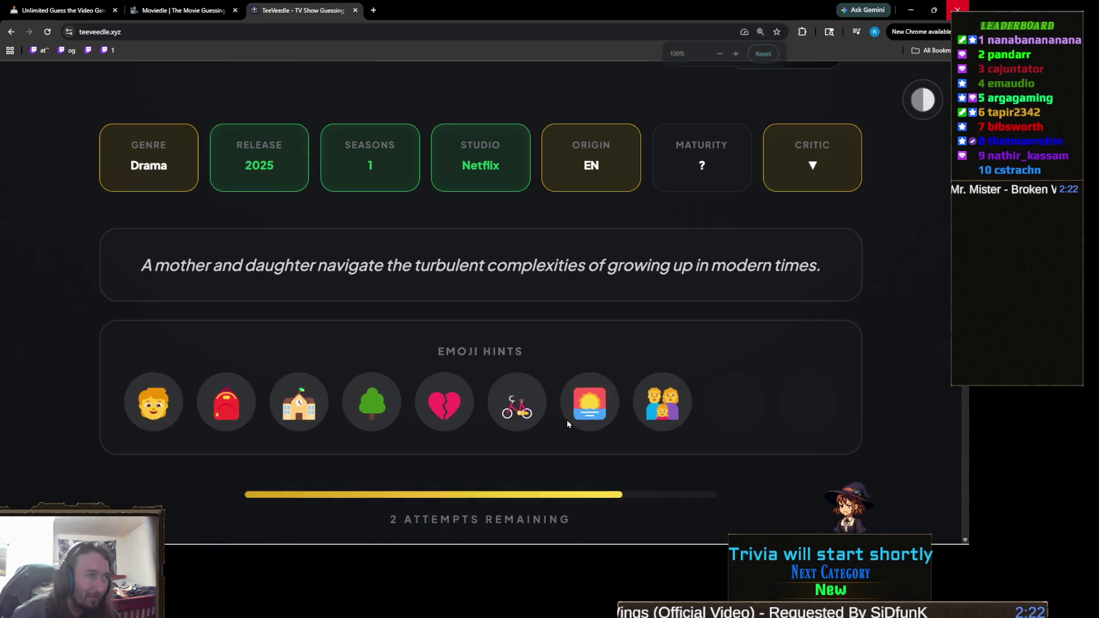
pyautogui.scroll(-2, 632, 433)
pyautogui.scroll(-3, 667, 440)
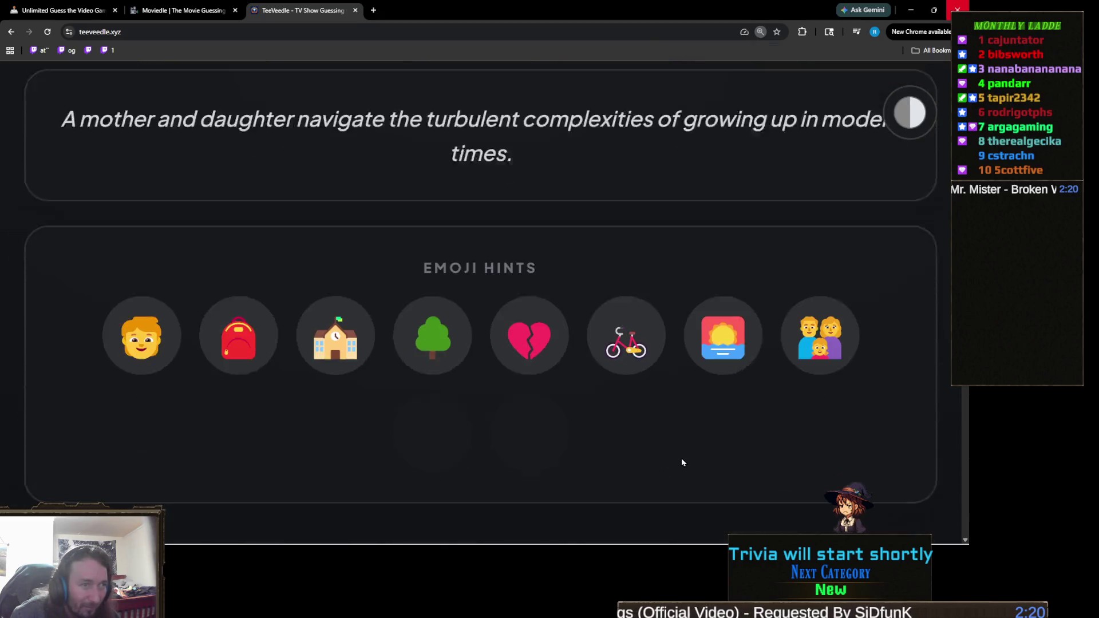
pyautogui.scroll(1, 623, 326)
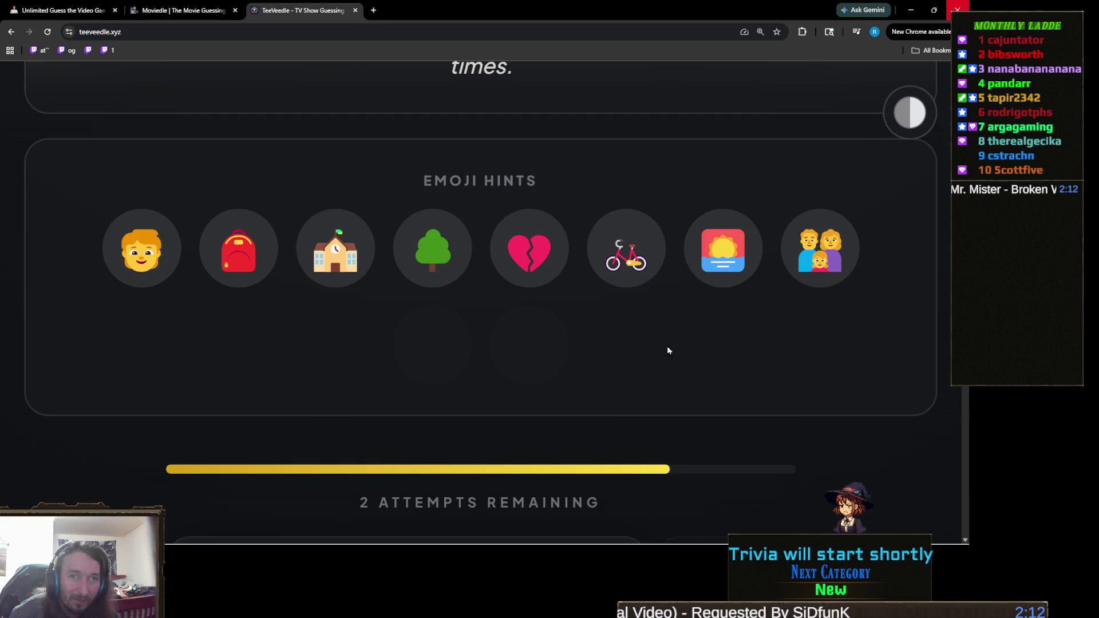
pyautogui.hotkey('ctrl', '-')
pyautogui.hotkey('ctrl', '-')
pyautogui.hotkey('ctrl', '-')
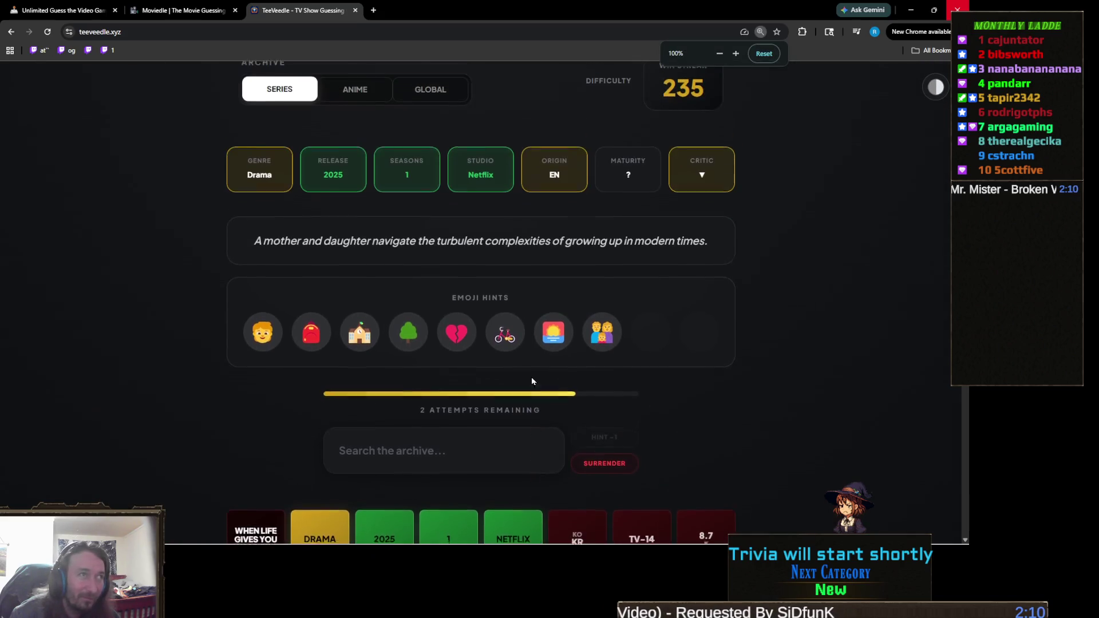
pyautogui.hotkey('ctrl', '-')
pyautogui.hotkey('ctrl', '+')
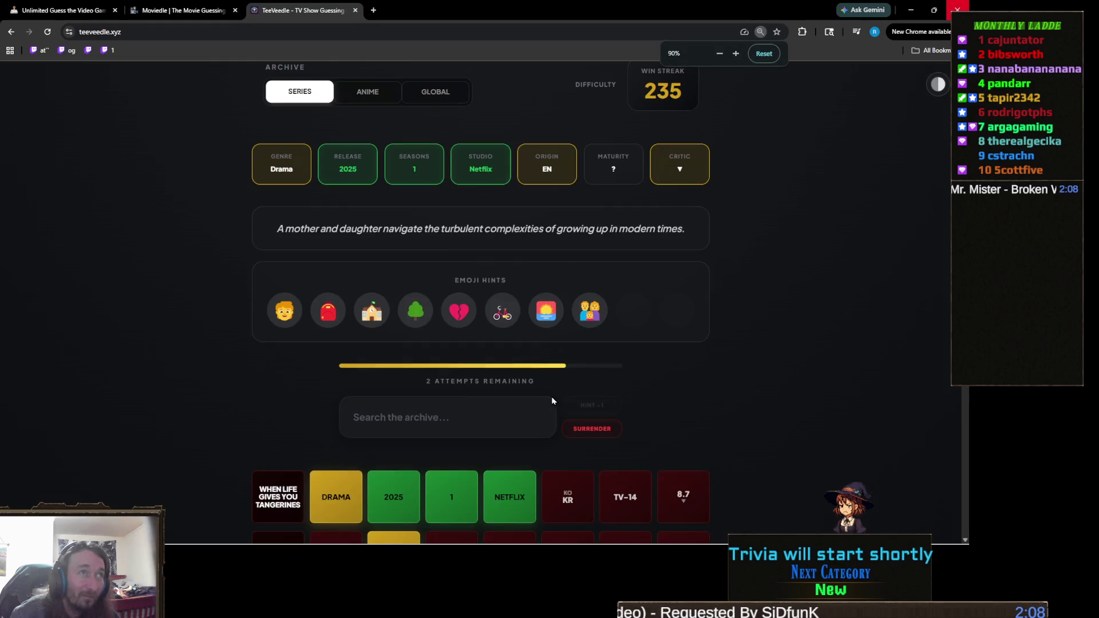
pyautogui.click(465, 446)
pyautogui.write('n')
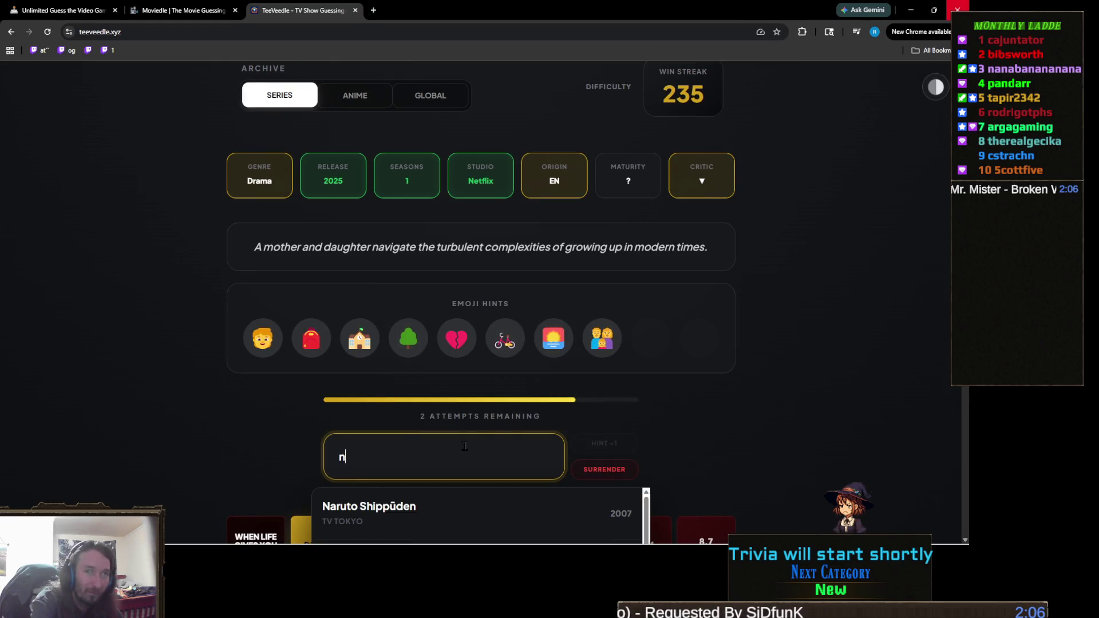
pyautogui.write('o good dee')
pyautogui.hotkey('ctrl', 'a')
pyautogui.press('BackSpace')
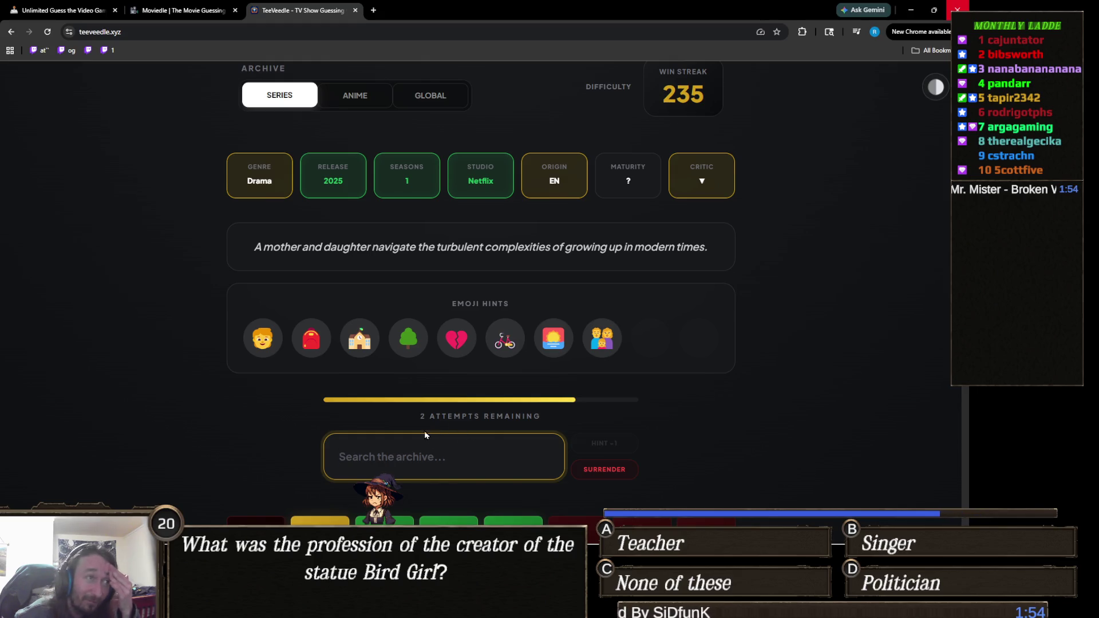
pyautogui.click(527, 291)
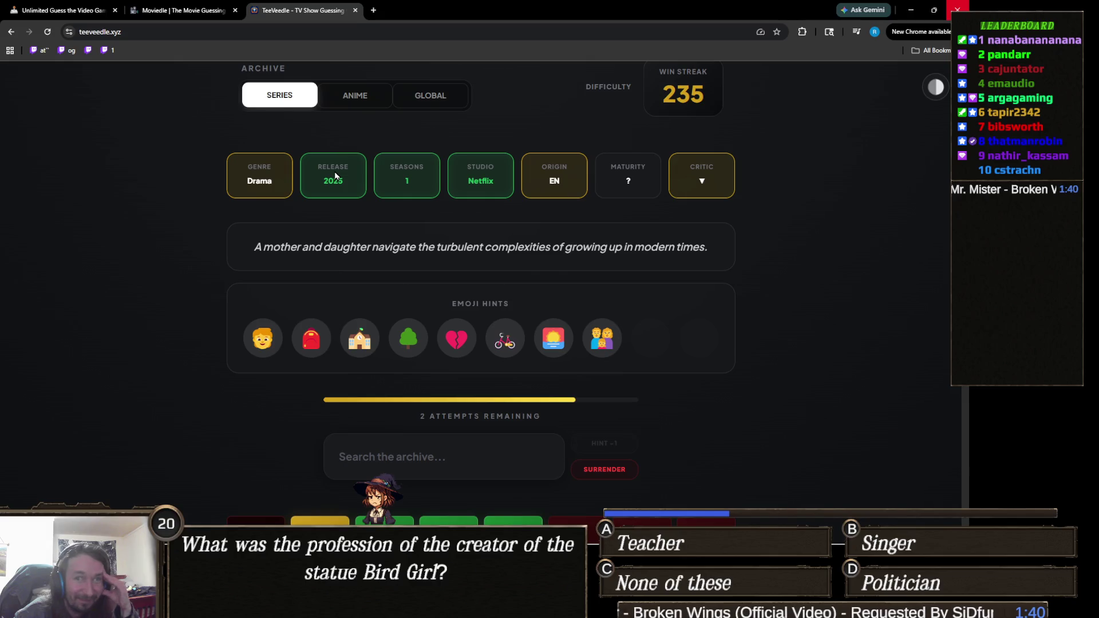
# - Search 'ginny', submit Ginny & Georgia as a guess, and refocus the search box
pyautogui.click(445, 443)
pyautogui.write('ginny')
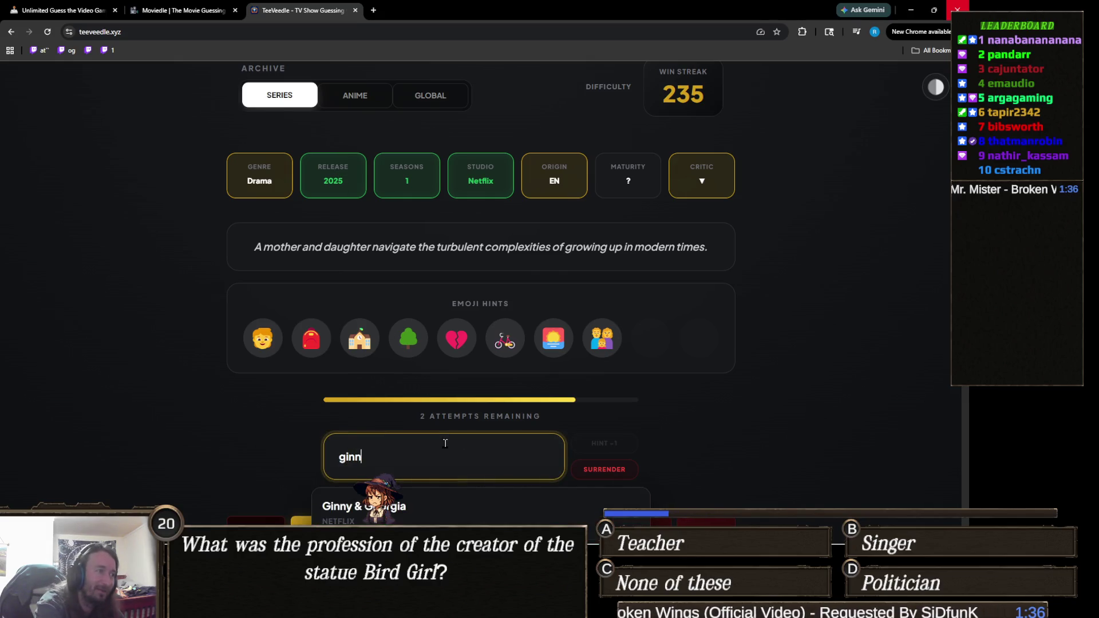
pyautogui.scroll(-2, 341, 416)
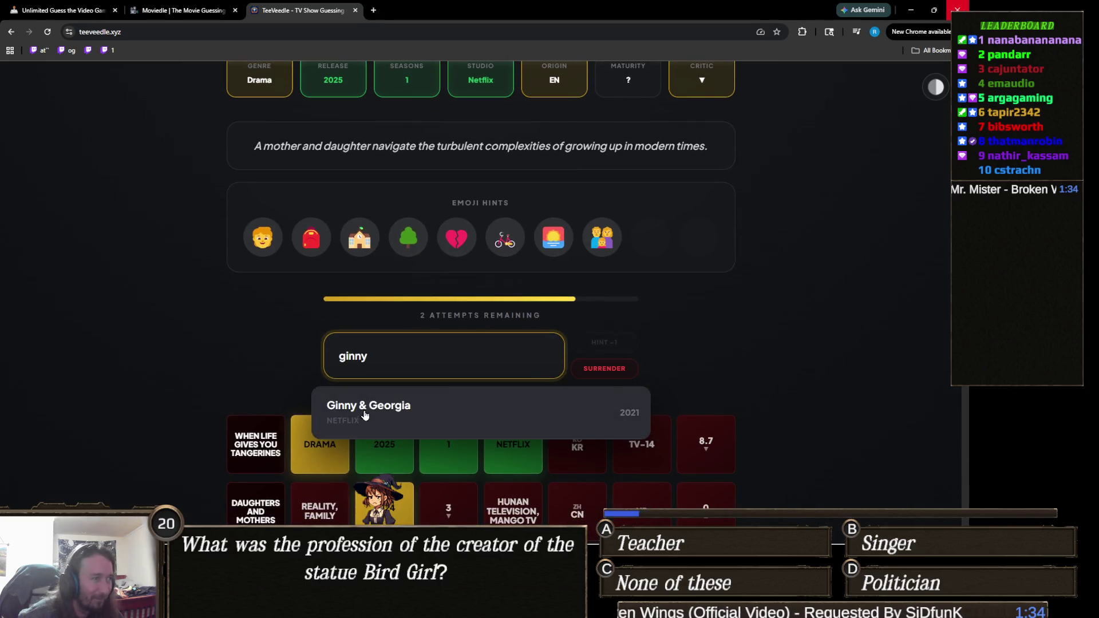
pyautogui.click(362, 412)
pyautogui.scroll(2, 379, 441)
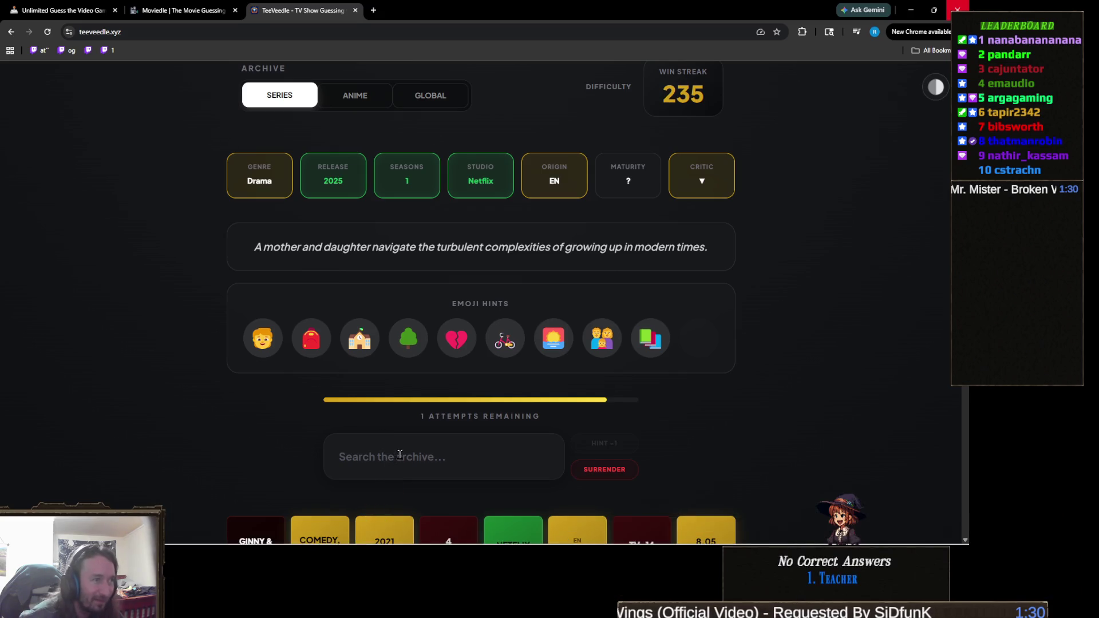
pyautogui.scroll(-1, 419, 455)
pyautogui.click(453, 410)
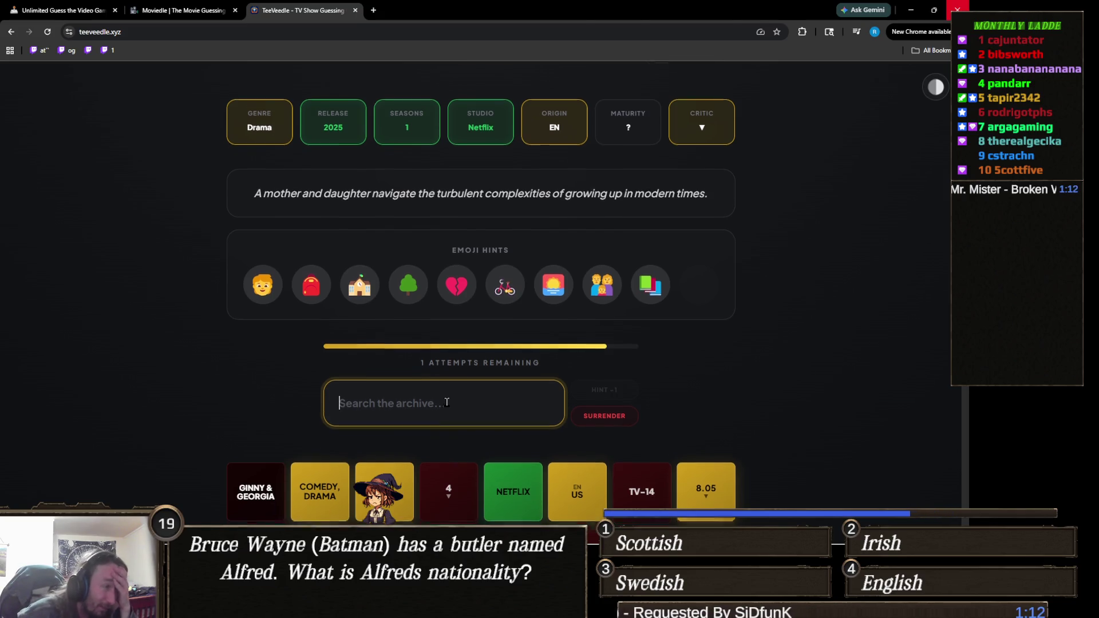
# - Scroll through the emoji hints down to the archive search field and focus it
pyautogui.scroll(-2, 447, 403)
pyautogui.scroll(-1, 446, 402)
pyautogui.scroll(-2, 446, 402)
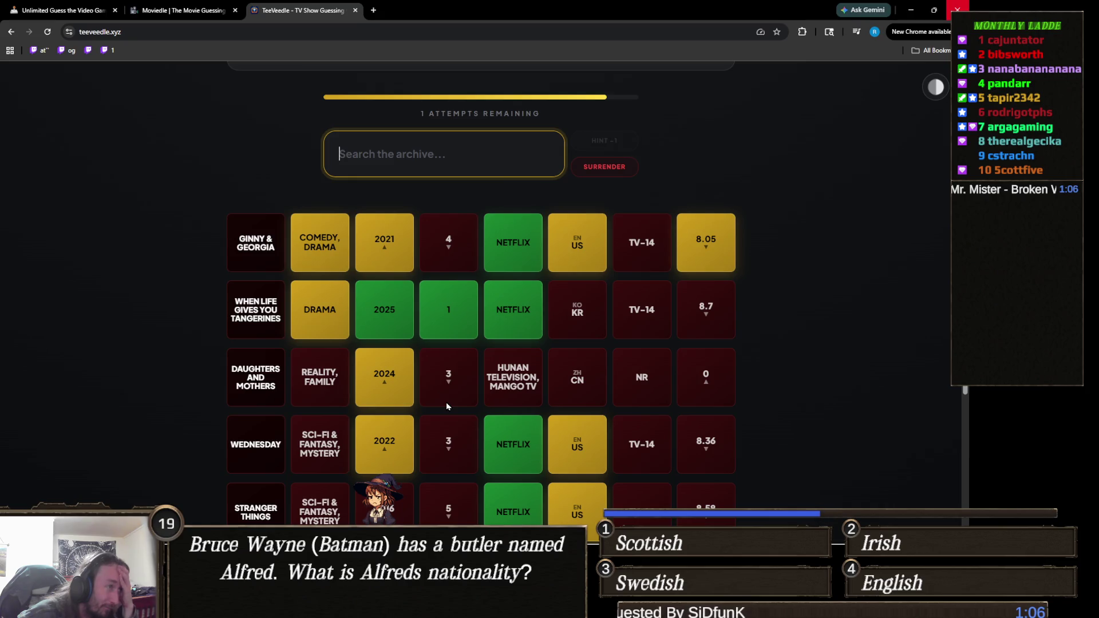
pyautogui.scroll(-4, 445, 402)
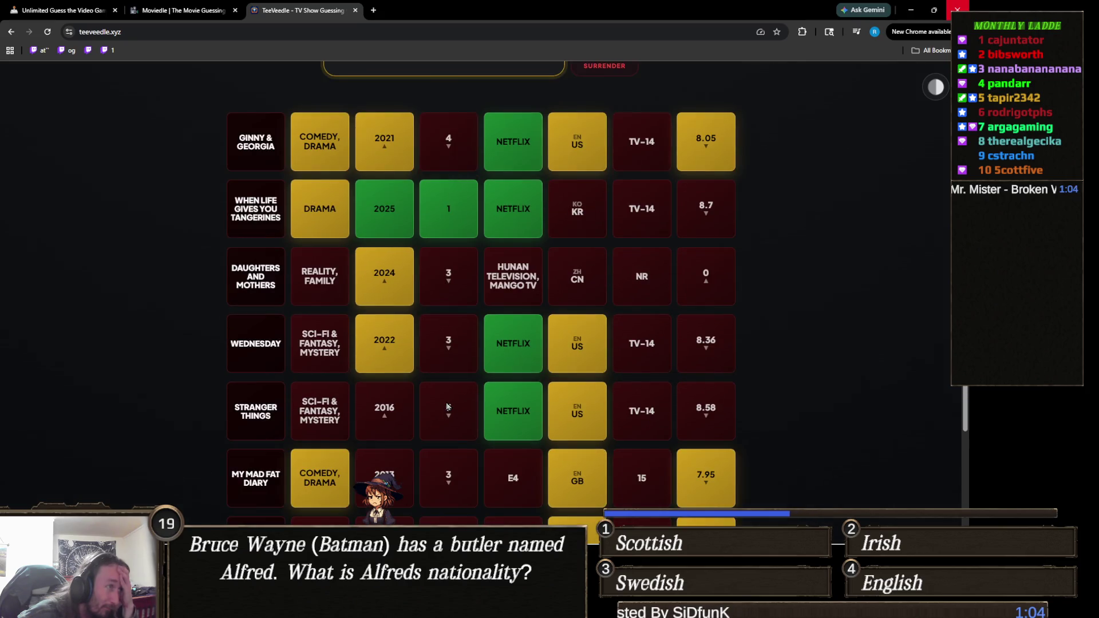
pyautogui.scroll(-3, 446, 406)
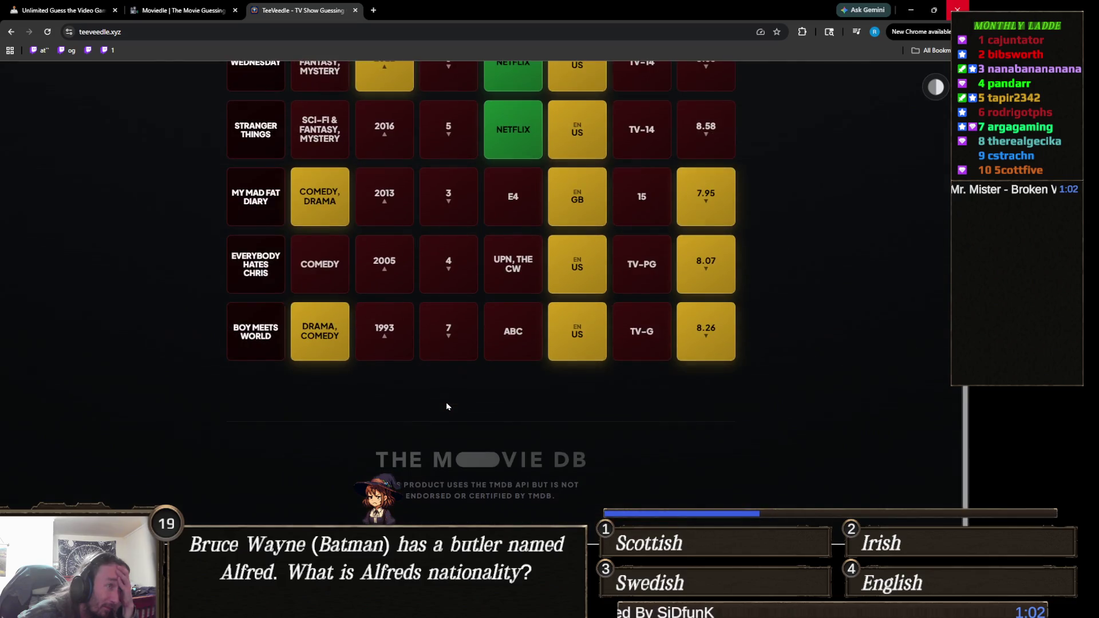
pyautogui.scroll(4, 447, 406)
pyautogui.scroll(10, 446, 405)
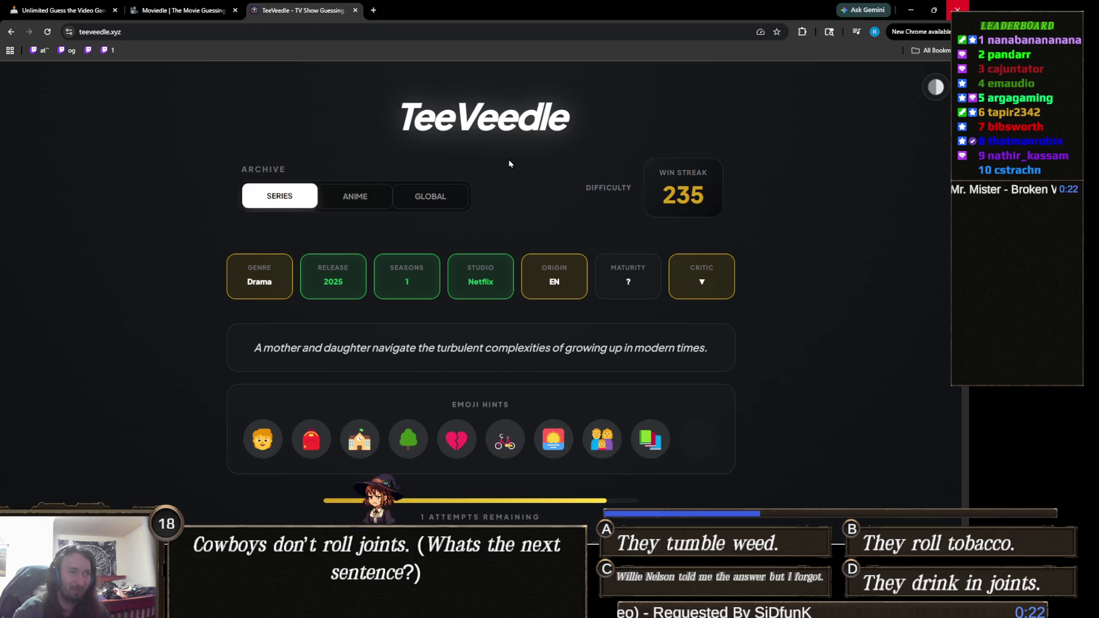
pyautogui.scroll(-3, 155, 342)
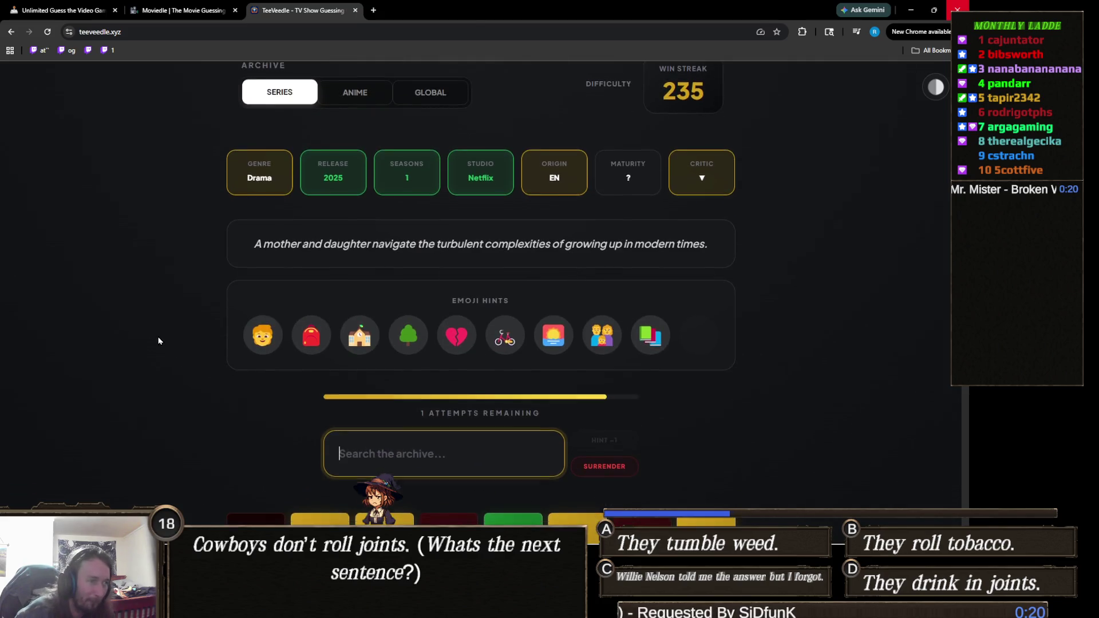
pyautogui.scroll(-3, 157, 340)
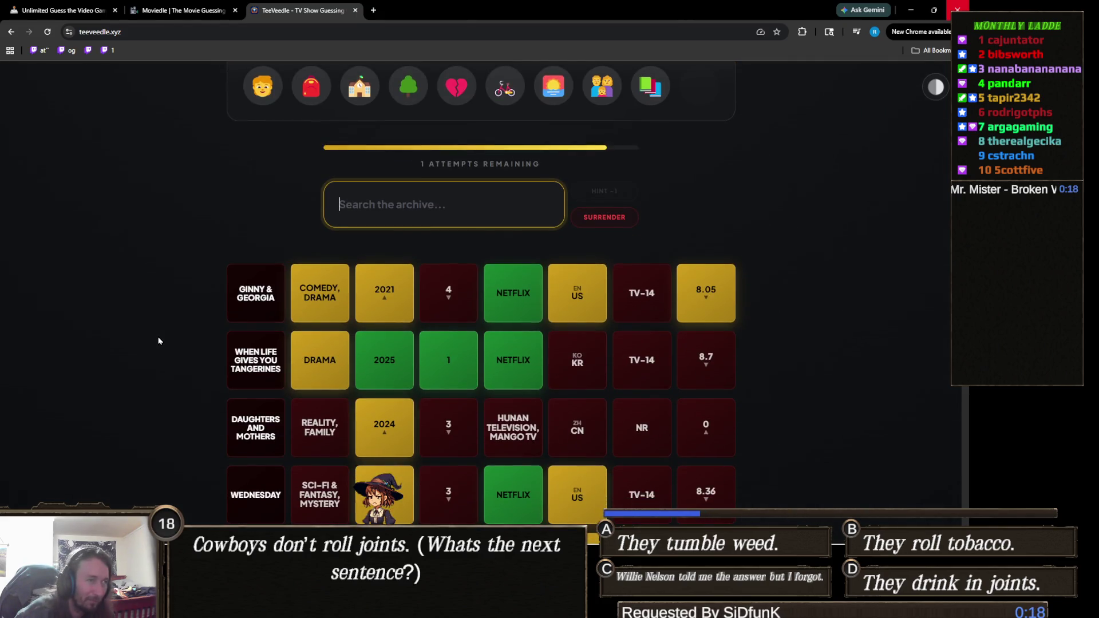
pyautogui.scroll(-5, 146, 329)
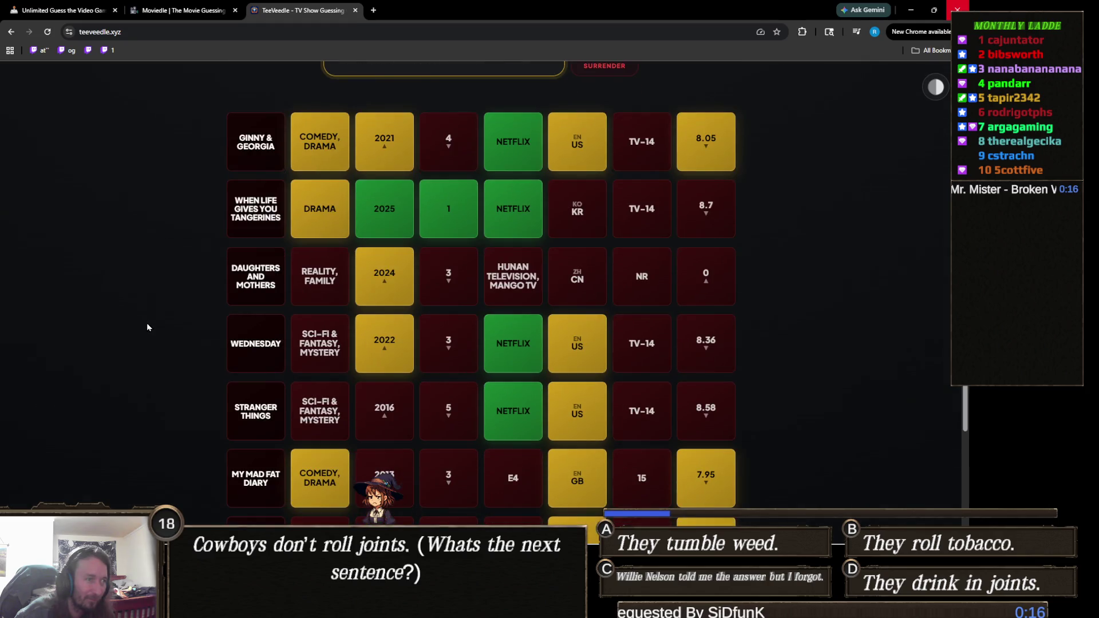
pyautogui.scroll(3, 146, 320)
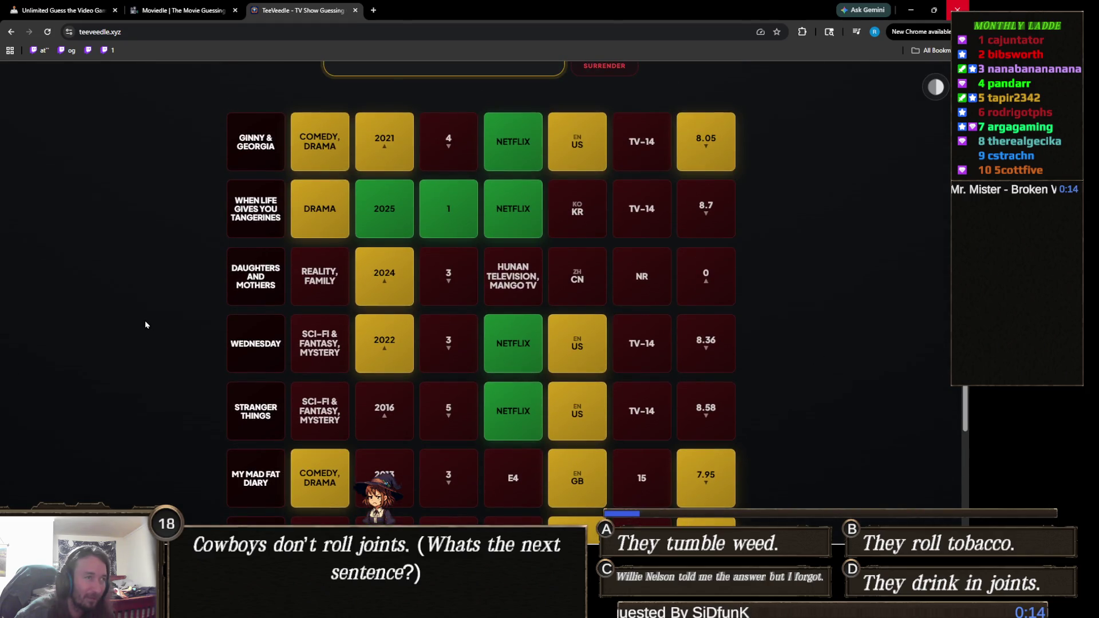
pyautogui.scroll(9, 146, 320)
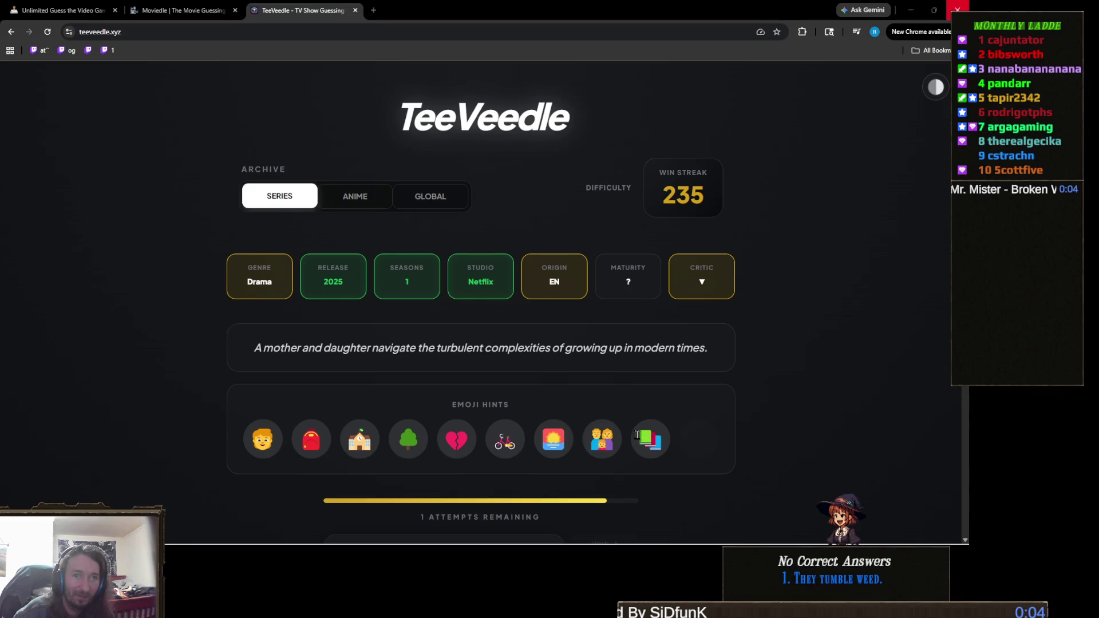
pyautogui.scroll(-2, 398, 456)
pyautogui.scroll(-1, 397, 456)
pyautogui.click(469, 405)
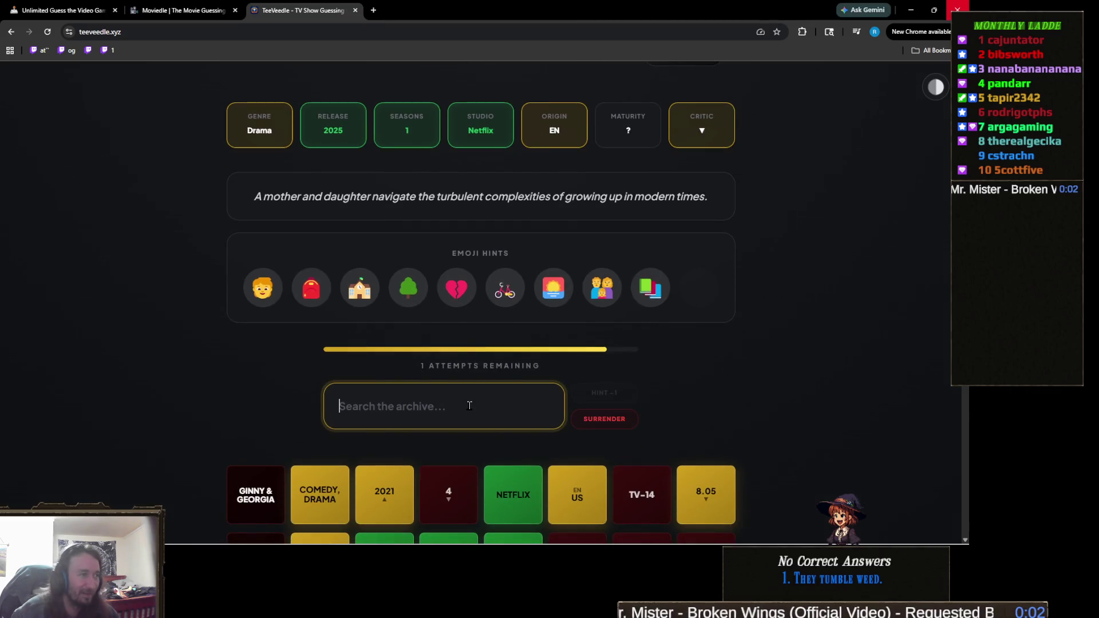
pyautogui.write('north of')
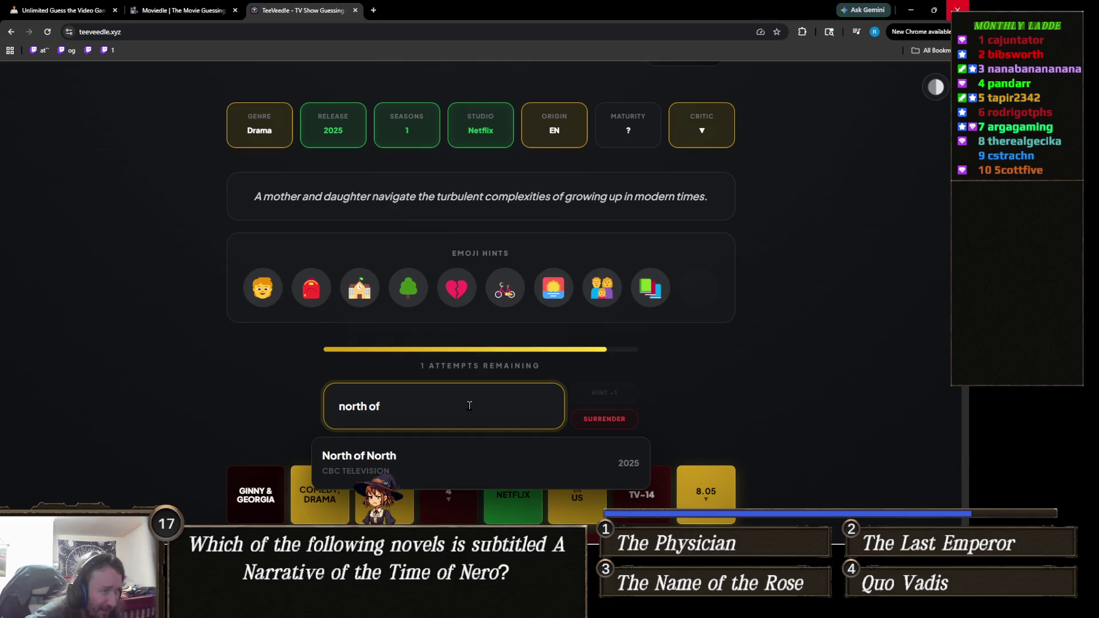
pyautogui.hotkey('ctrl', 'a')
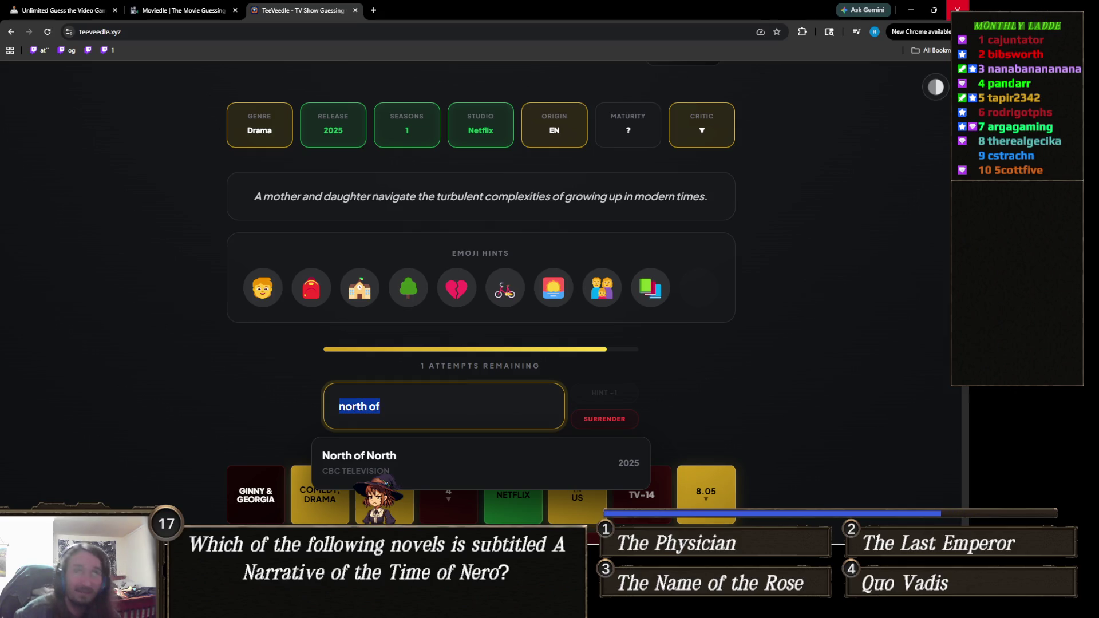
pyautogui.press('BackSpace')
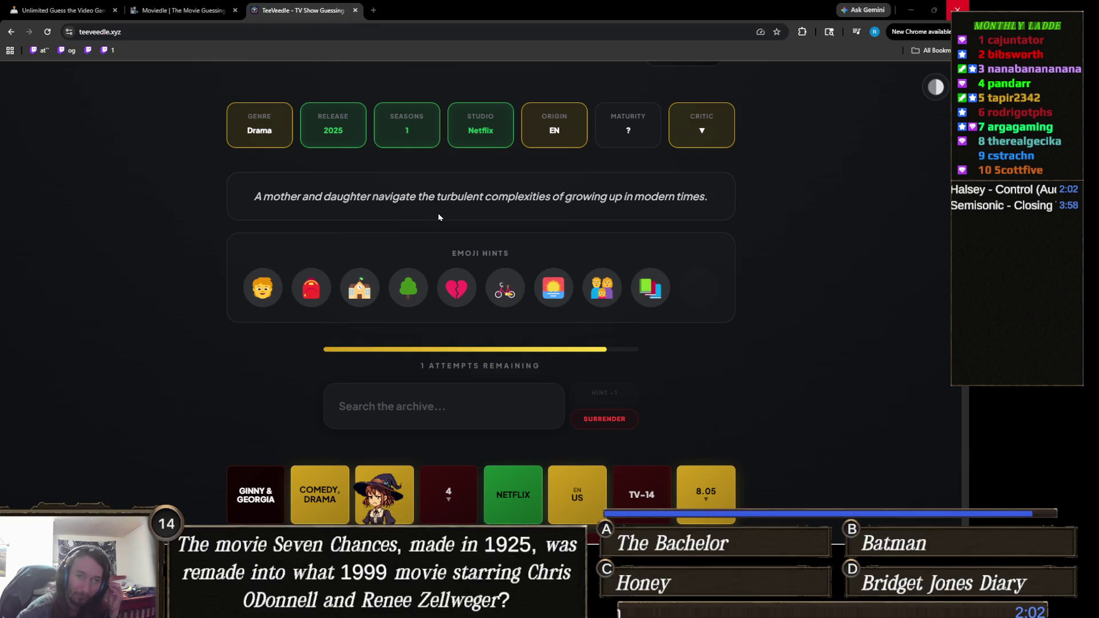
pyautogui.click(438, 403)
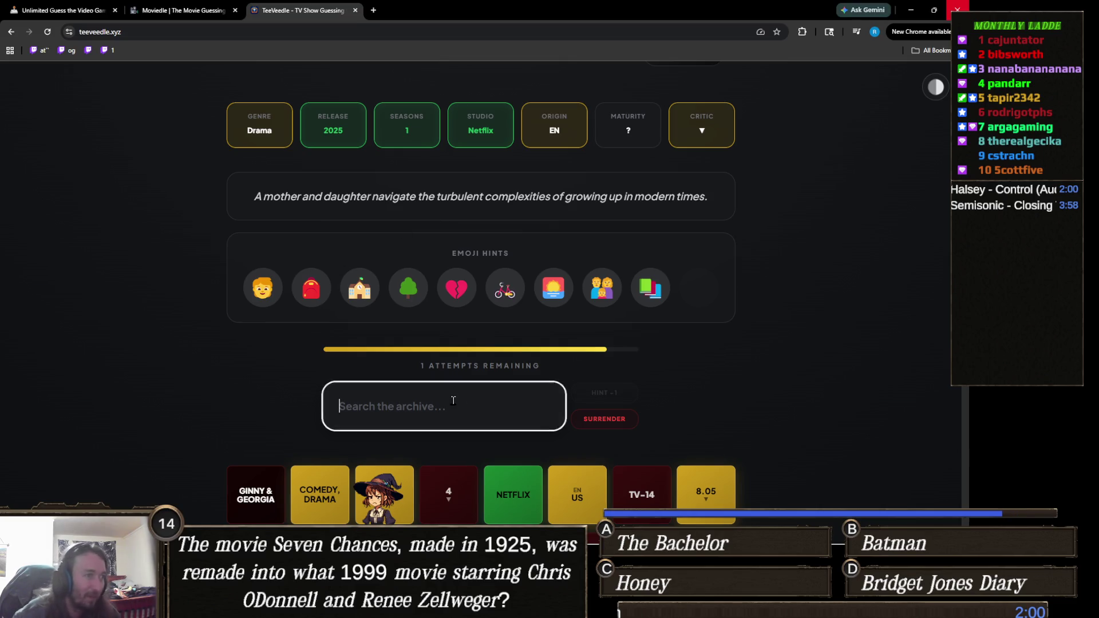
pyautogui.write('the way')
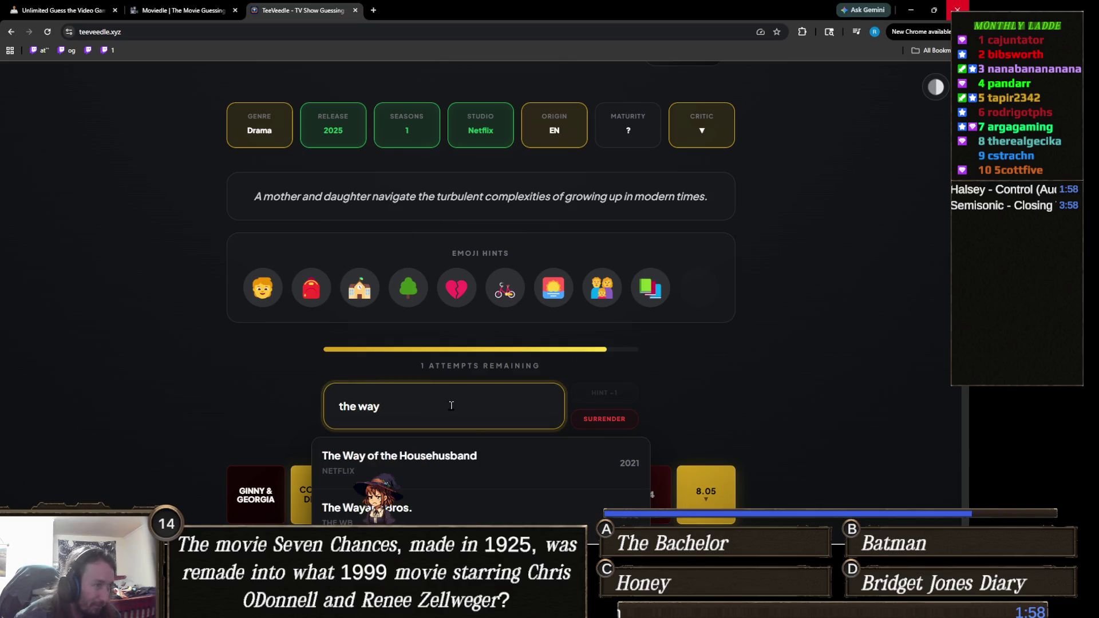
pyautogui.write(' hj')
pyautogui.press('BackSpace')
pyautogui.press('BackSpace')
pyautogui.press('BackSpace')
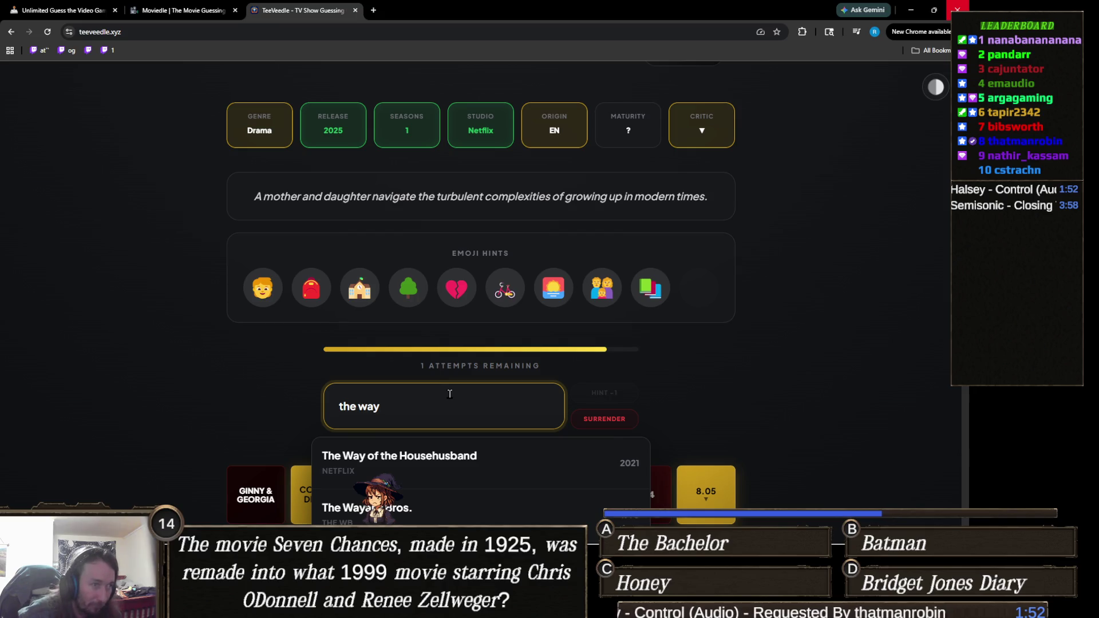
pyautogui.scroll(-3, 183, 371)
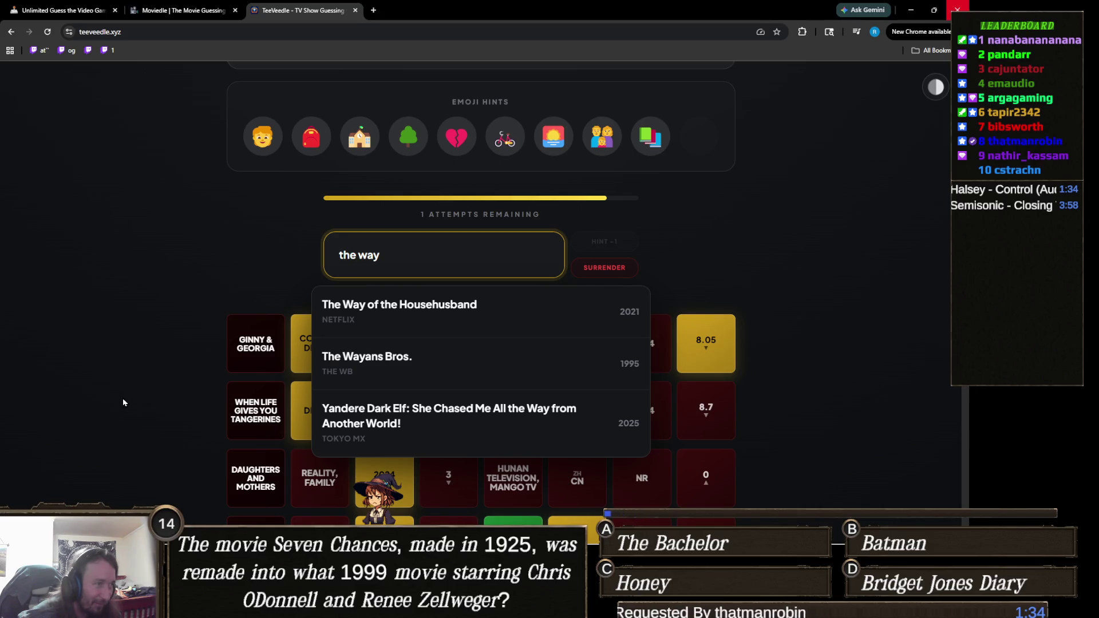
pyautogui.scroll(2, 132, 400)
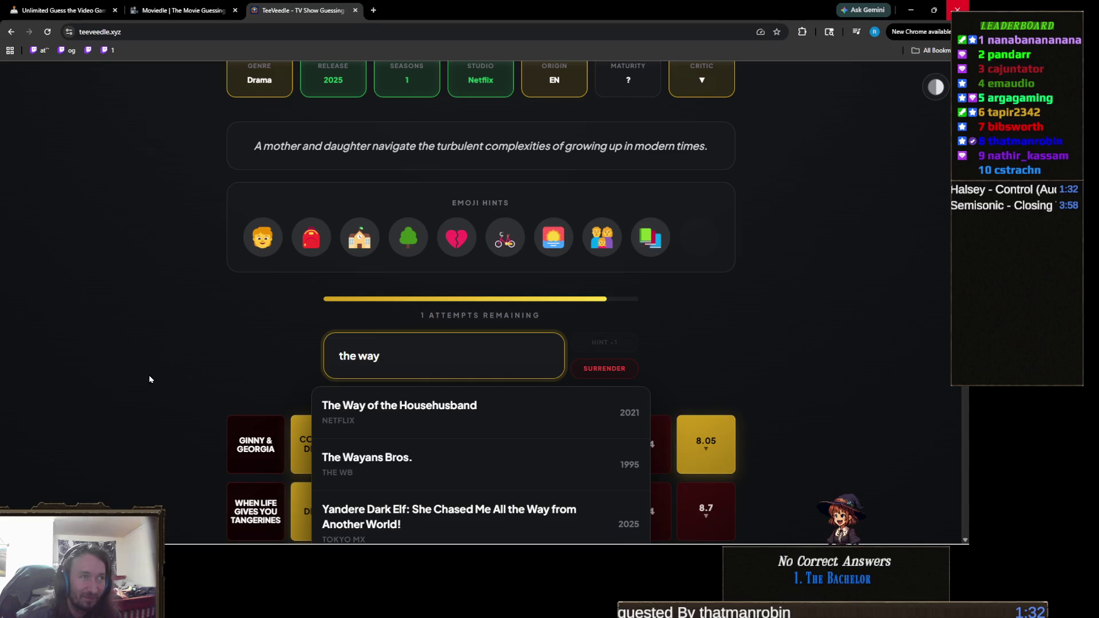
pyautogui.click(149, 379)
pyautogui.scroll(2, 148, 379)
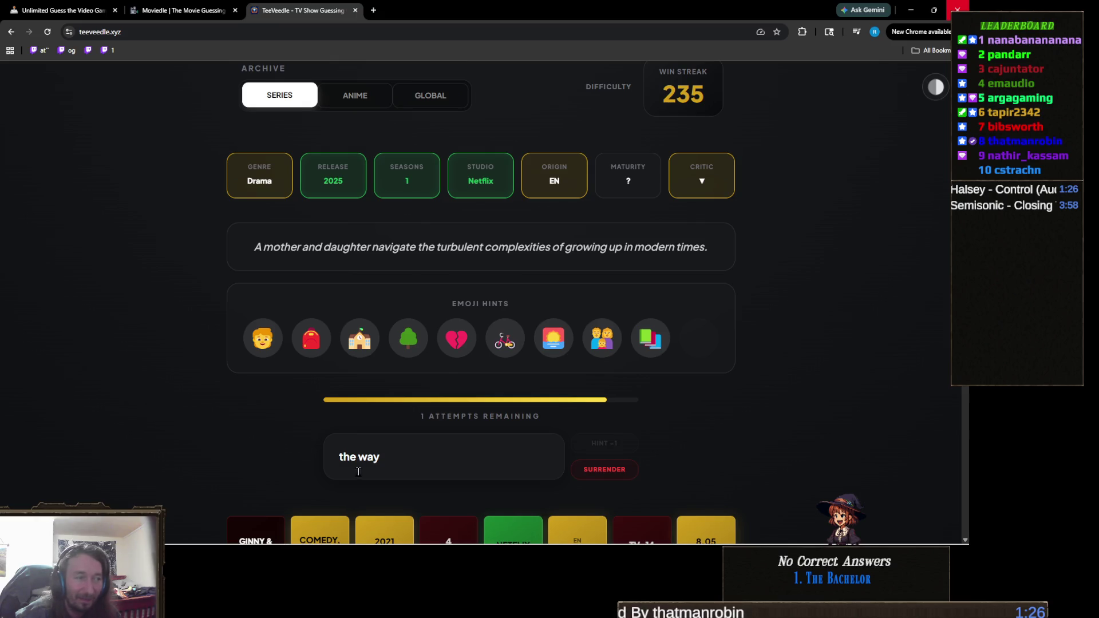
pyautogui.click(386, 452)
pyautogui.hotkey('ctrl', 'a')
pyautogui.write('n')
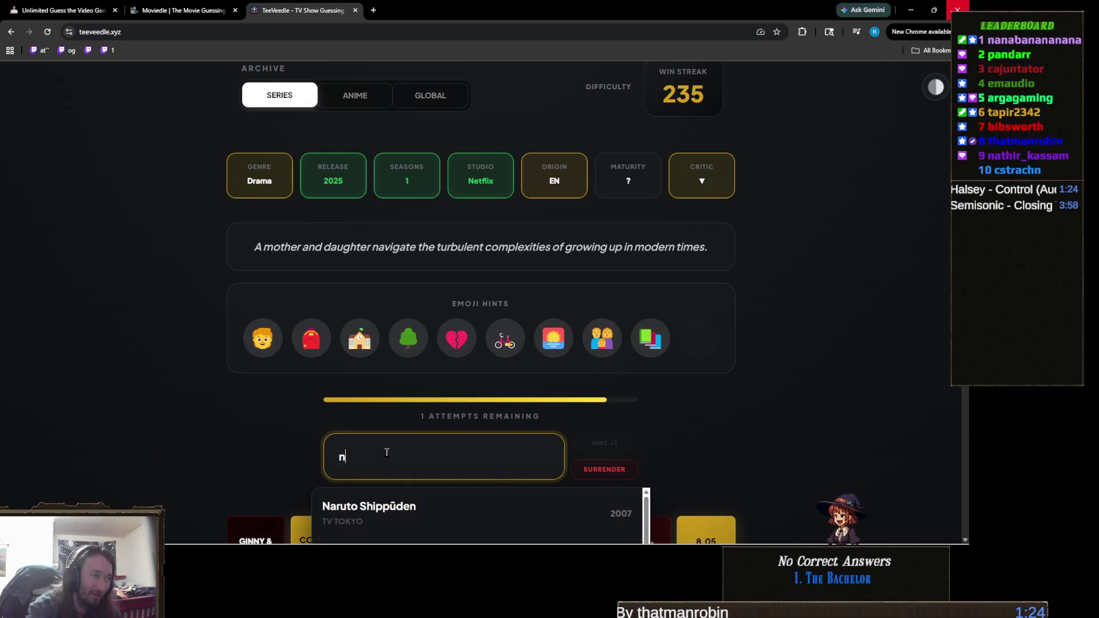
pyautogui.write('orth o')
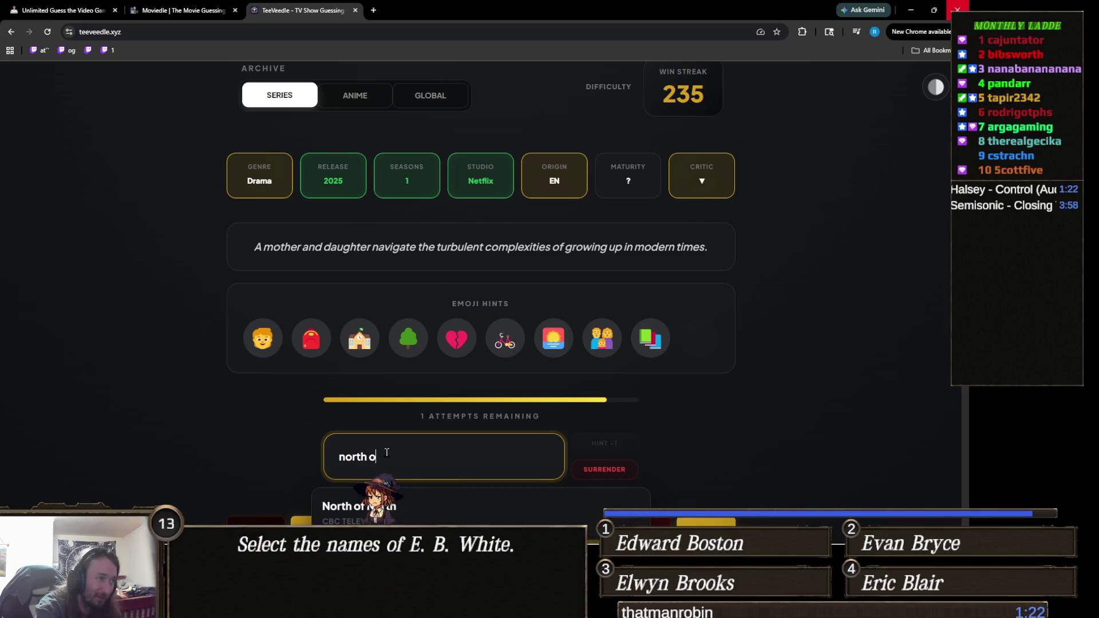
pyautogui.write('f noty')
pyautogui.press('BackSpace')
pyautogui.press('BackSpace')
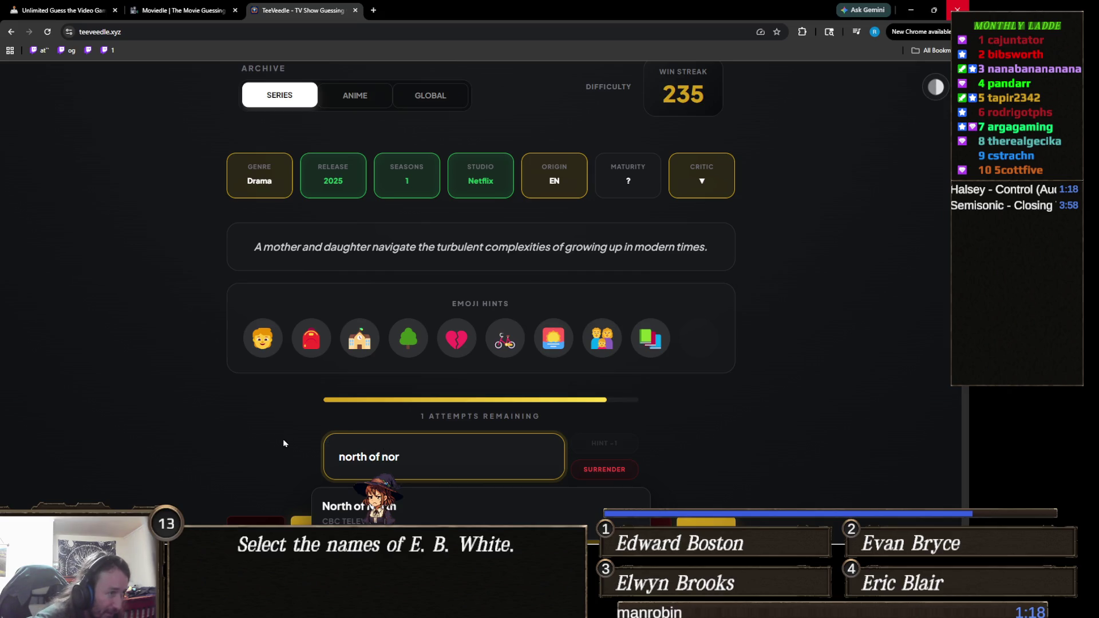
pyautogui.scroll(-1, 274, 432)
pyautogui.scroll(2, 273, 431)
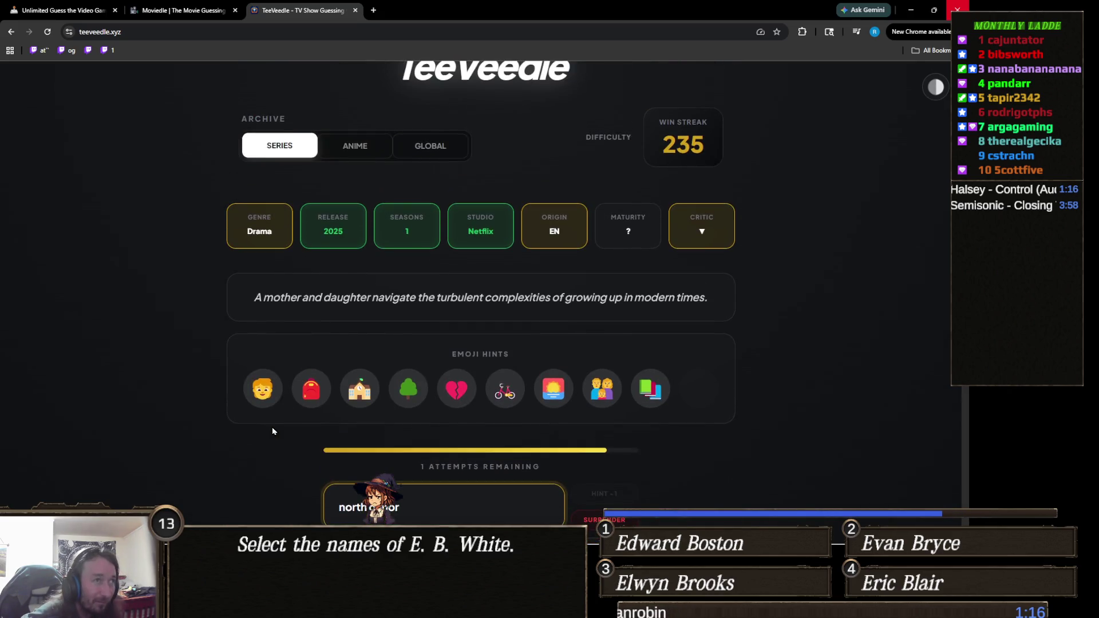
pyautogui.scroll(-2, 274, 431)
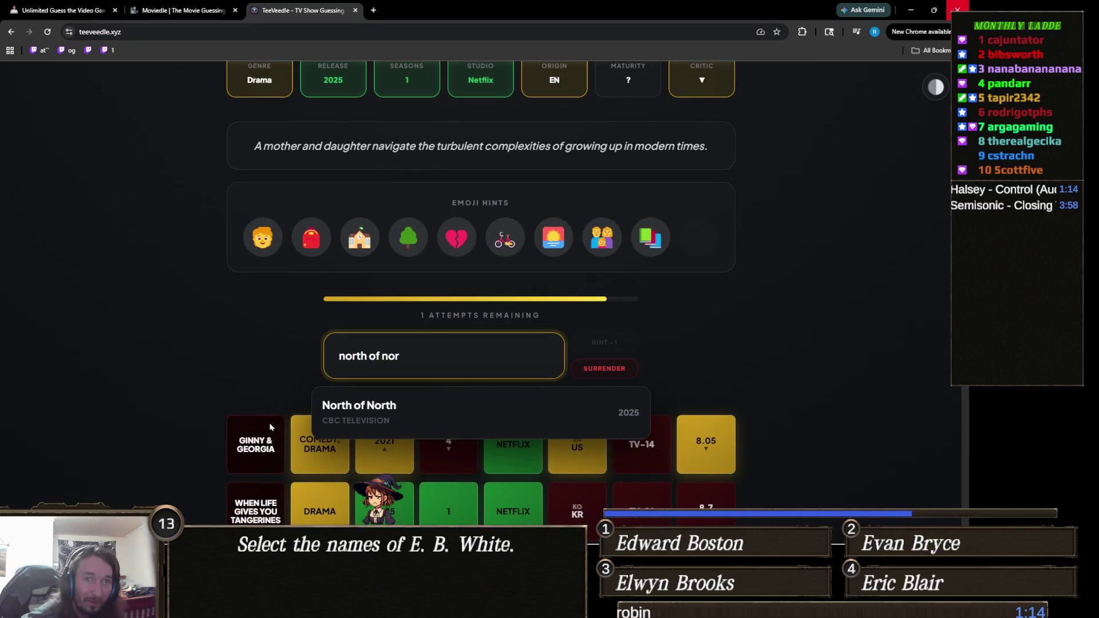
pyautogui.tripleClick(403, 354)
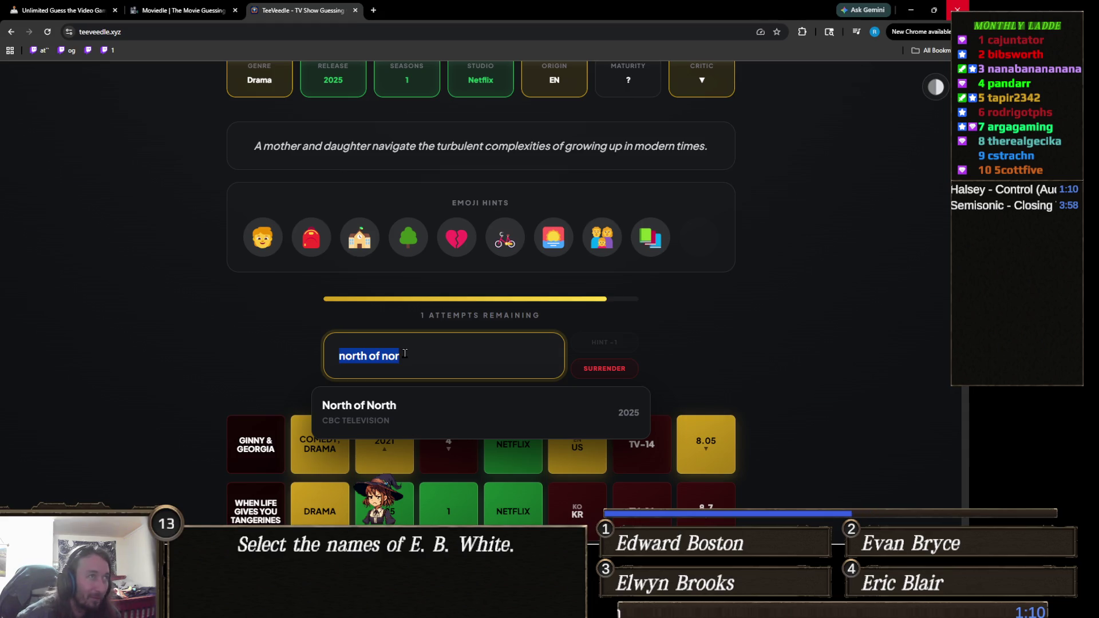
pyautogui.press('BackSpace')
pyautogui.scroll(2, 404, 353)
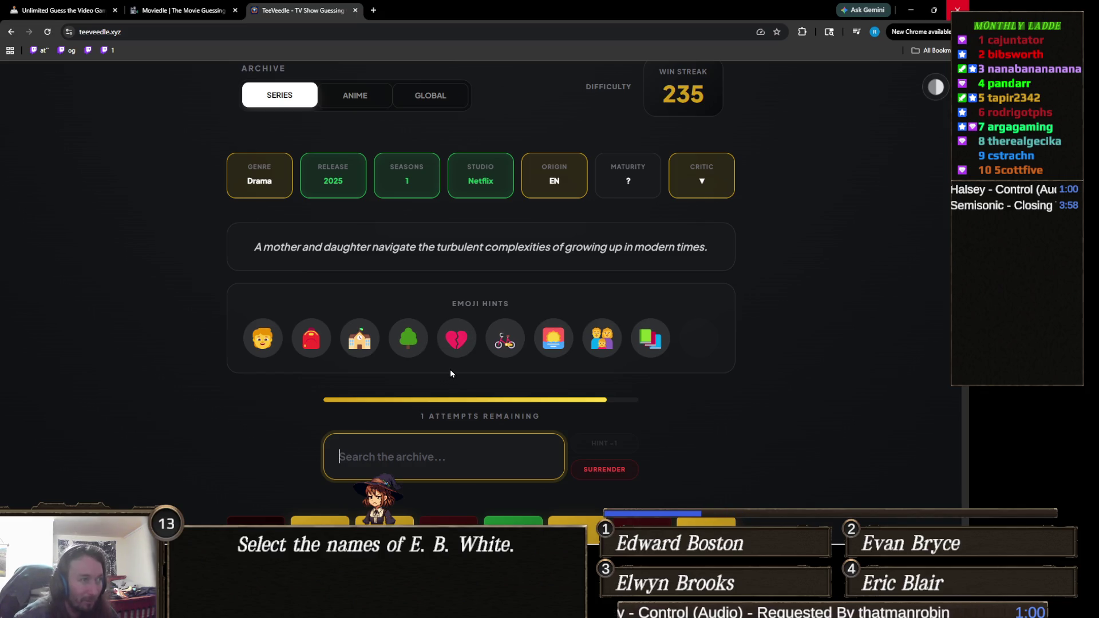
pyautogui.click(405, 453)
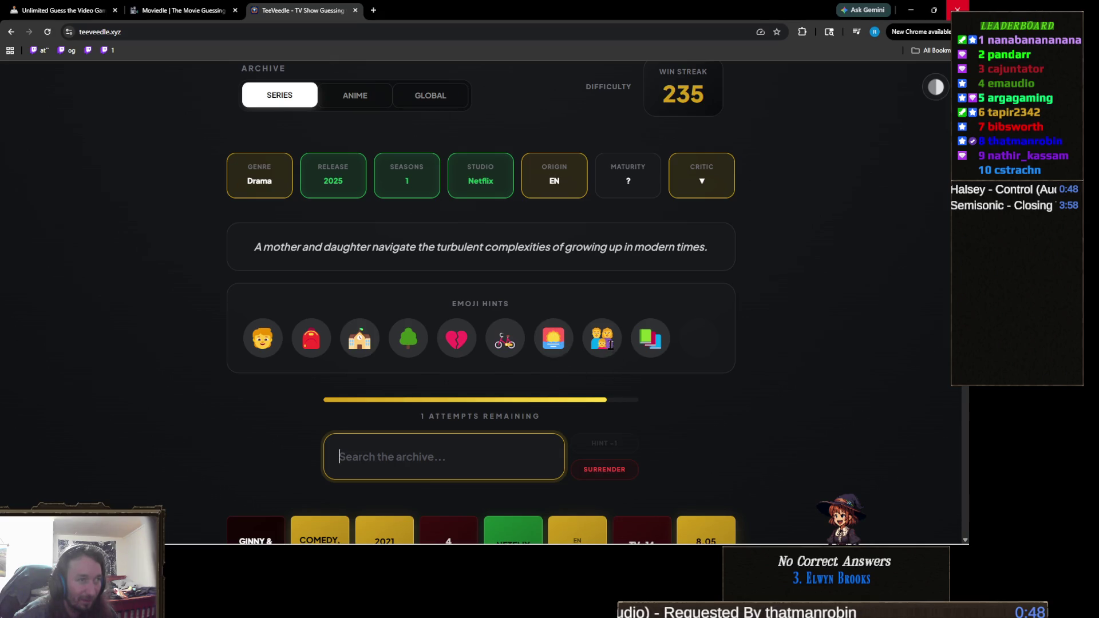
pyautogui.click(653, 339)
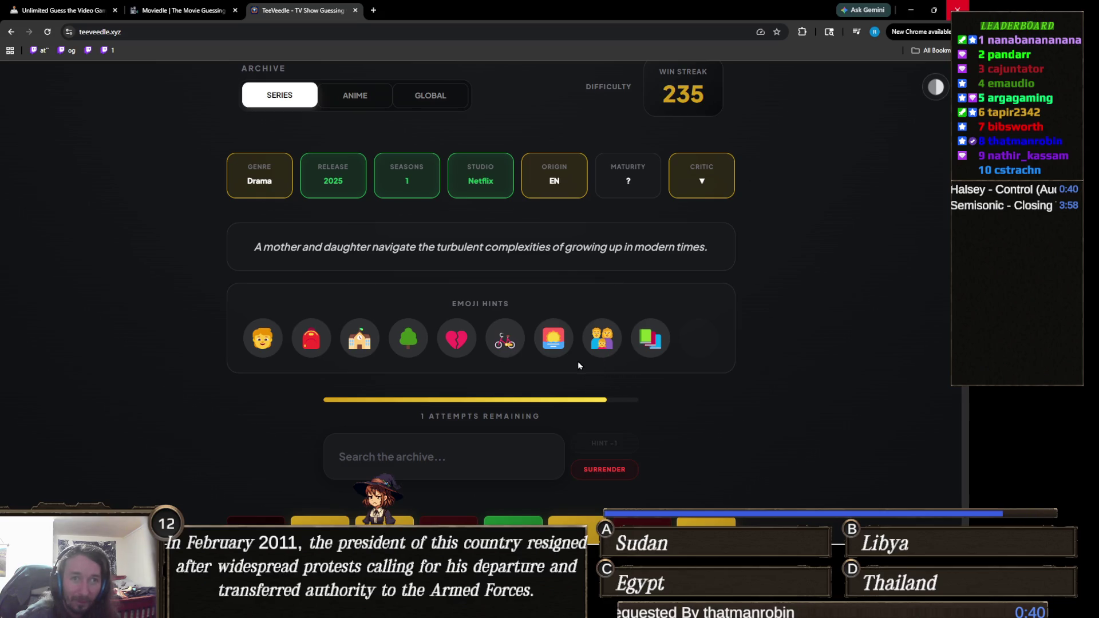
pyautogui.scroll(-2, 466, 372)
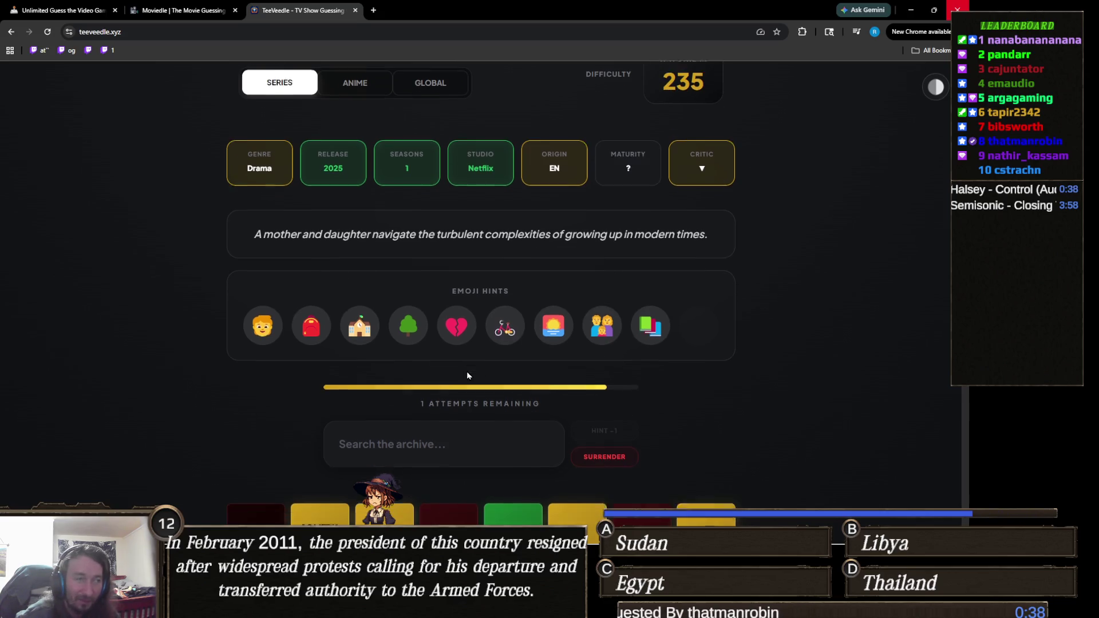
# - Type 'north of north' and submit North of North as the final guess
pyautogui.click(485, 351)
pyautogui.write('n')
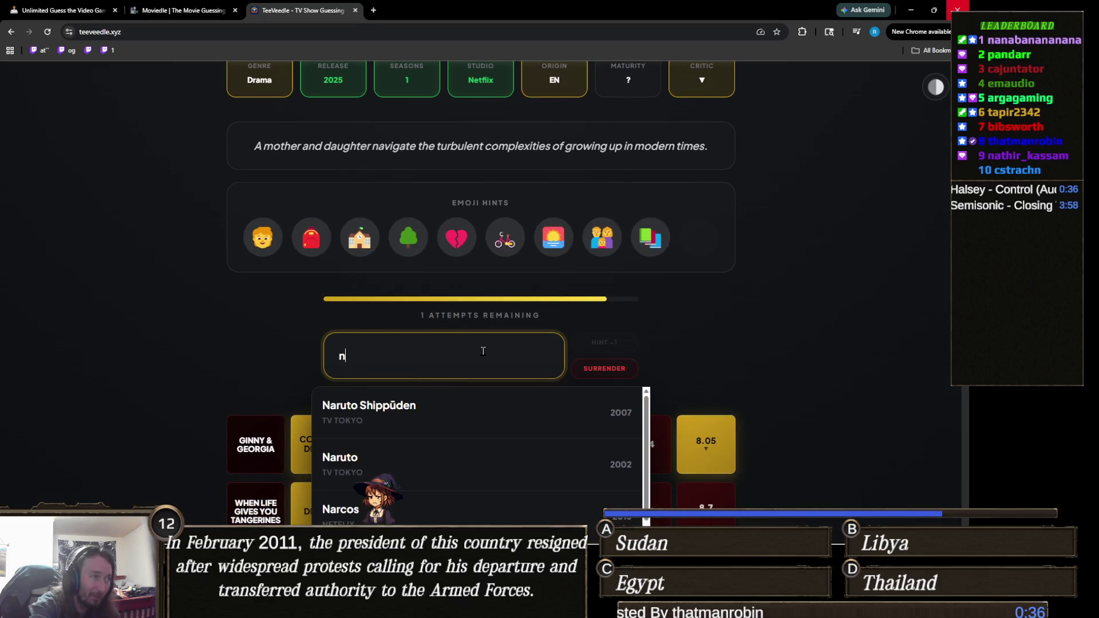
pyautogui.write('orth of n')
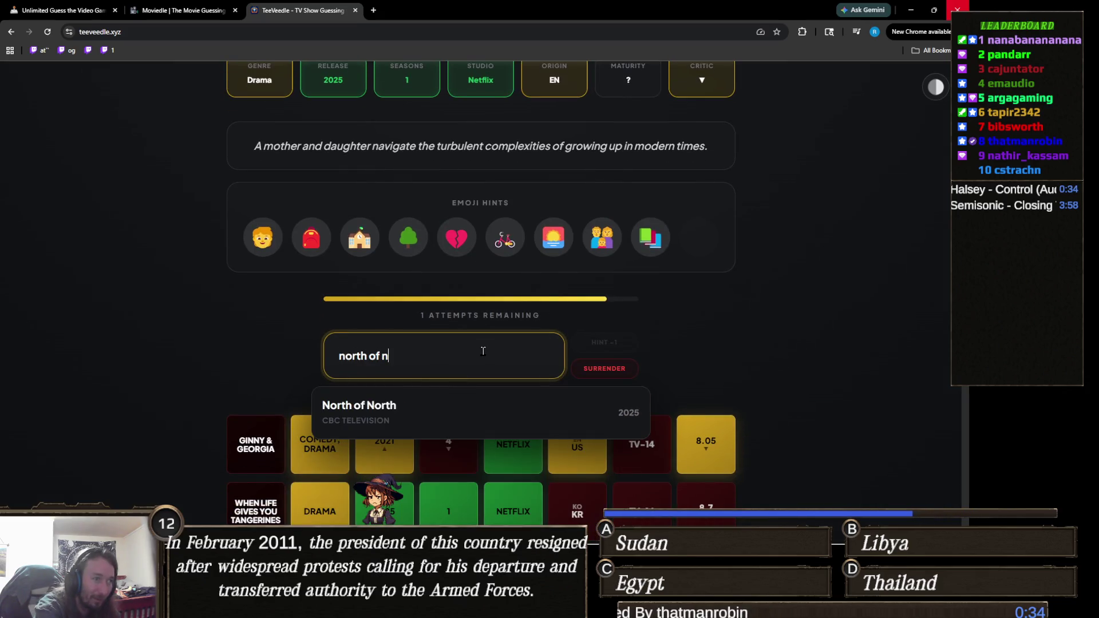
pyautogui.write('orth')
pyautogui.scroll(-3, 647, 352)
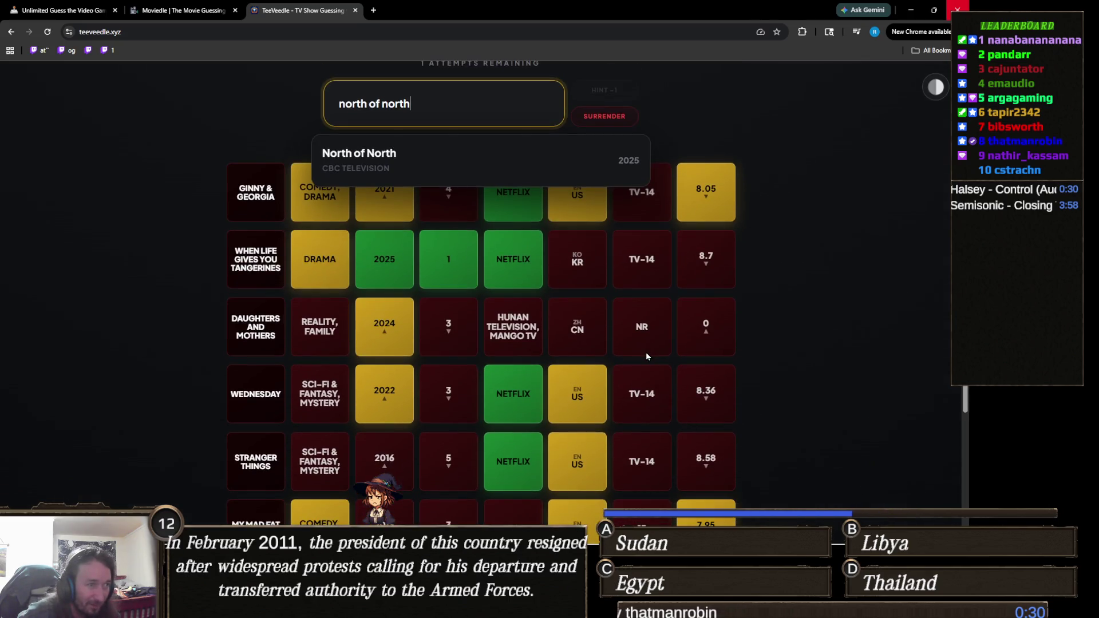
pyautogui.scroll(3, 502, 393)
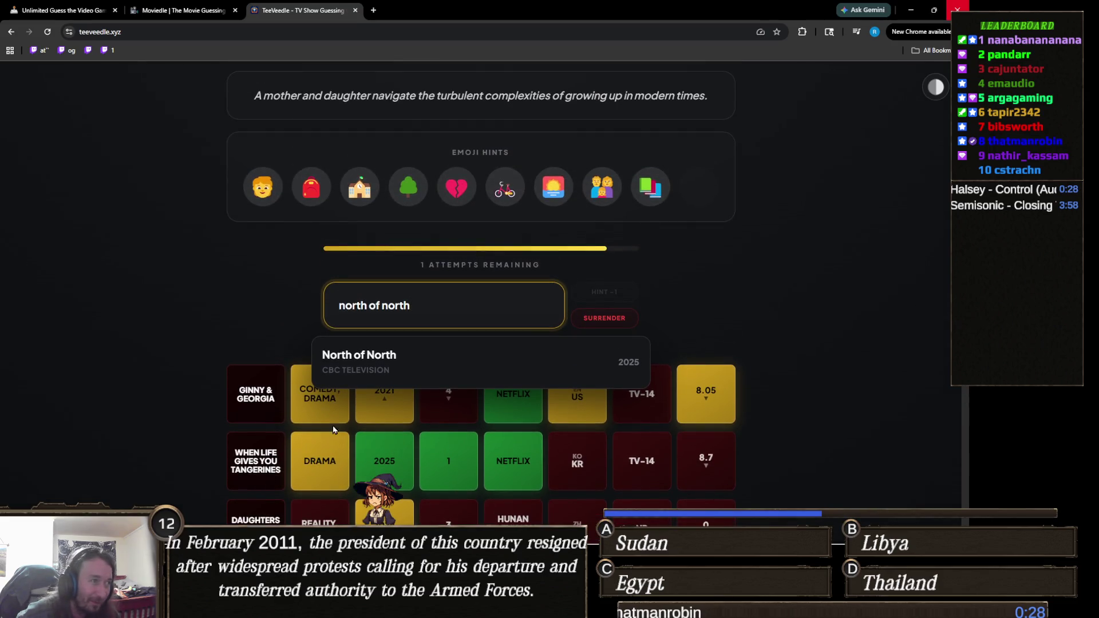
pyautogui.scroll(1, 344, 458)
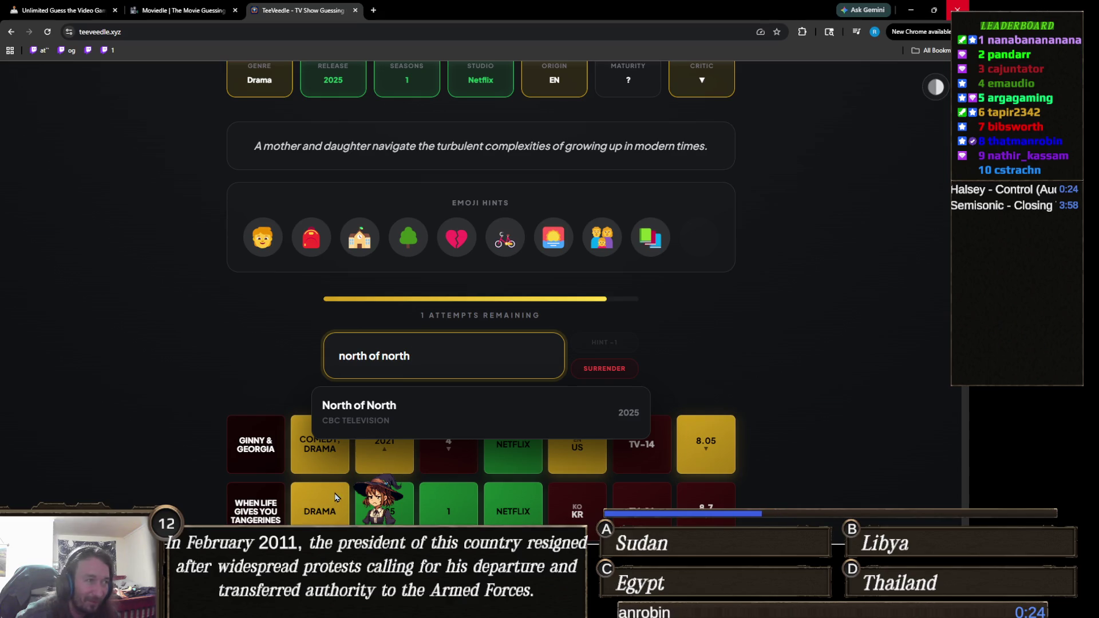
pyautogui.click(410, 413)
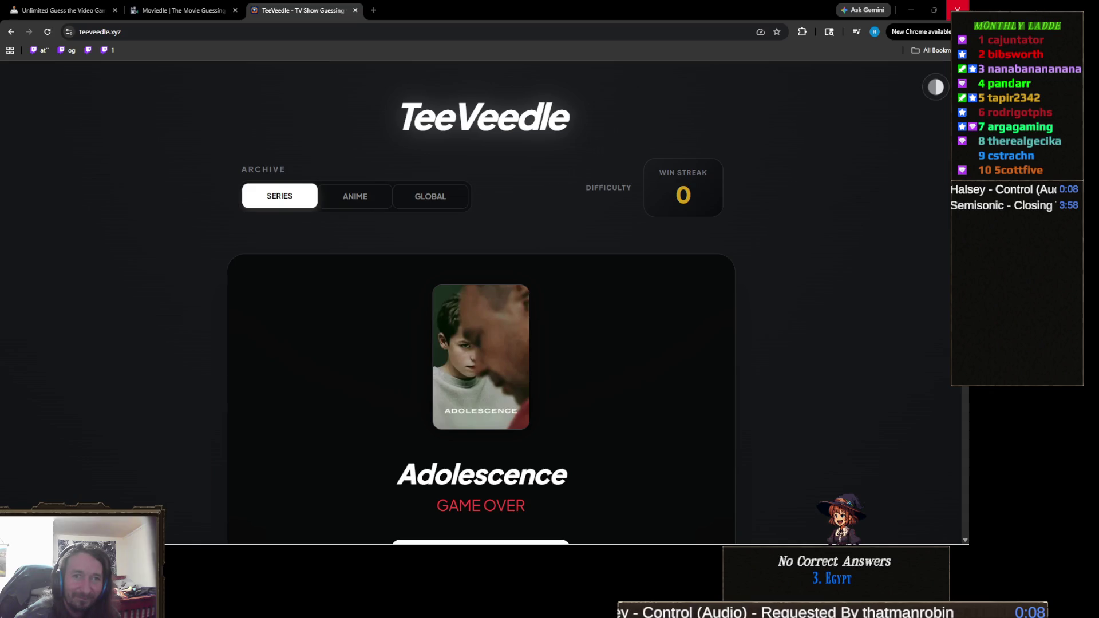
pyautogui.scroll(-7, 663, 395)
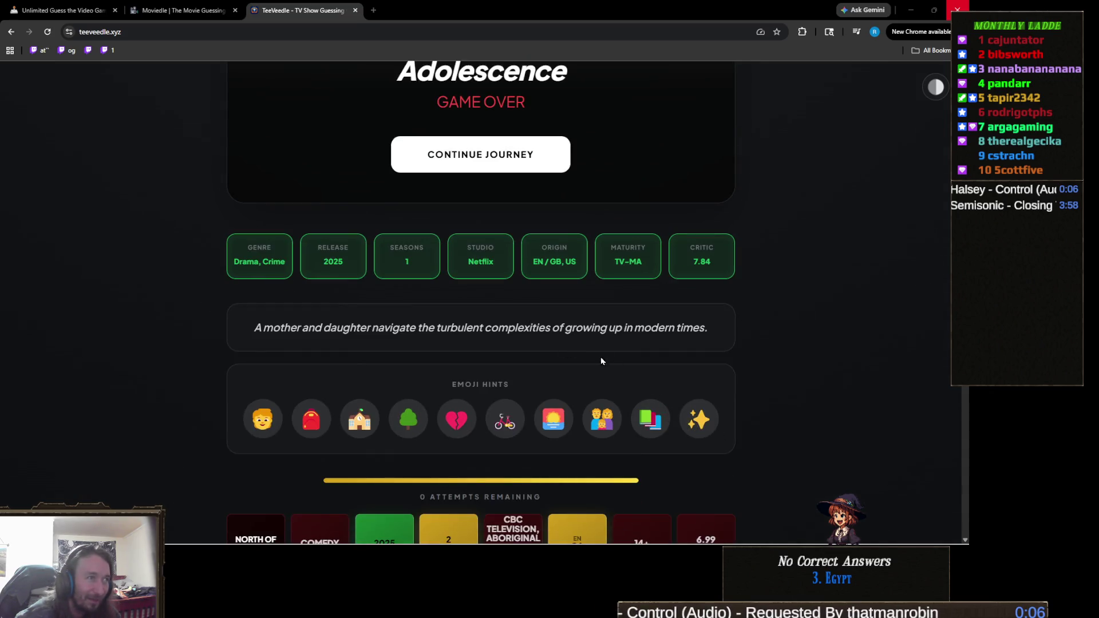
pyautogui.scroll(-4, 598, 364)
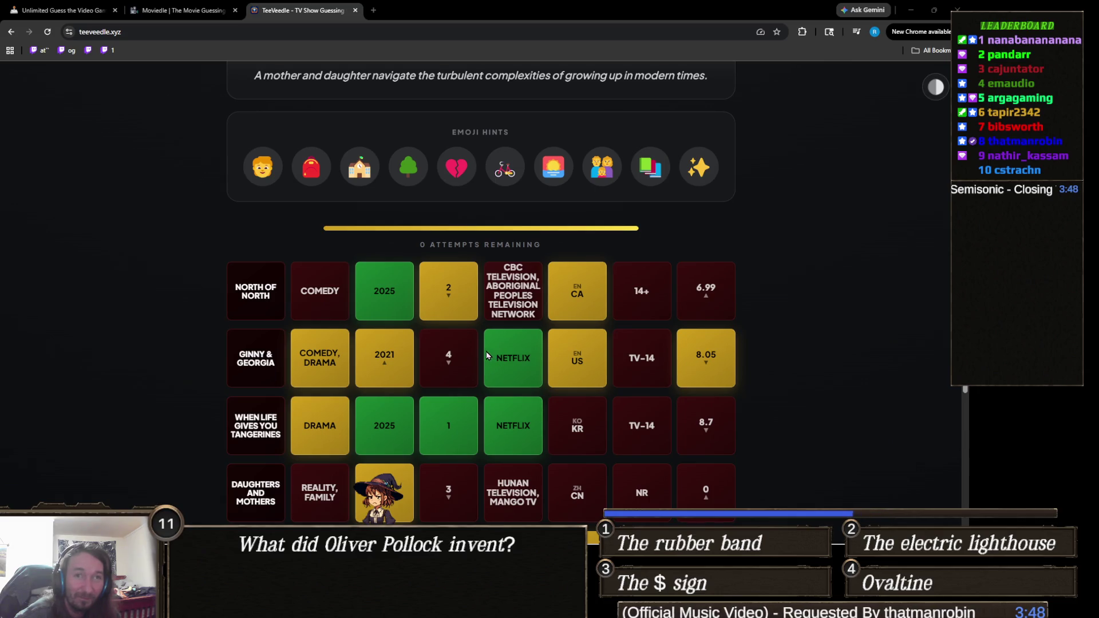
pyautogui.scroll(7, 487, 355)
pyautogui.scroll(5, 492, 366)
pyautogui.scroll(-2, 569, 389)
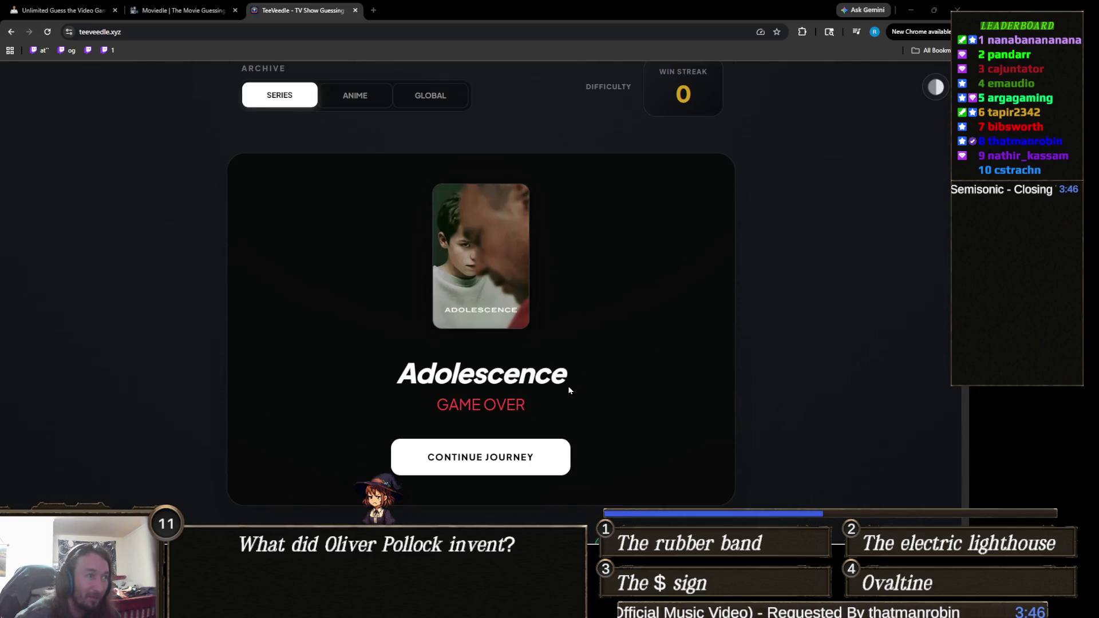
pyautogui.scroll(-4, 543, 356)
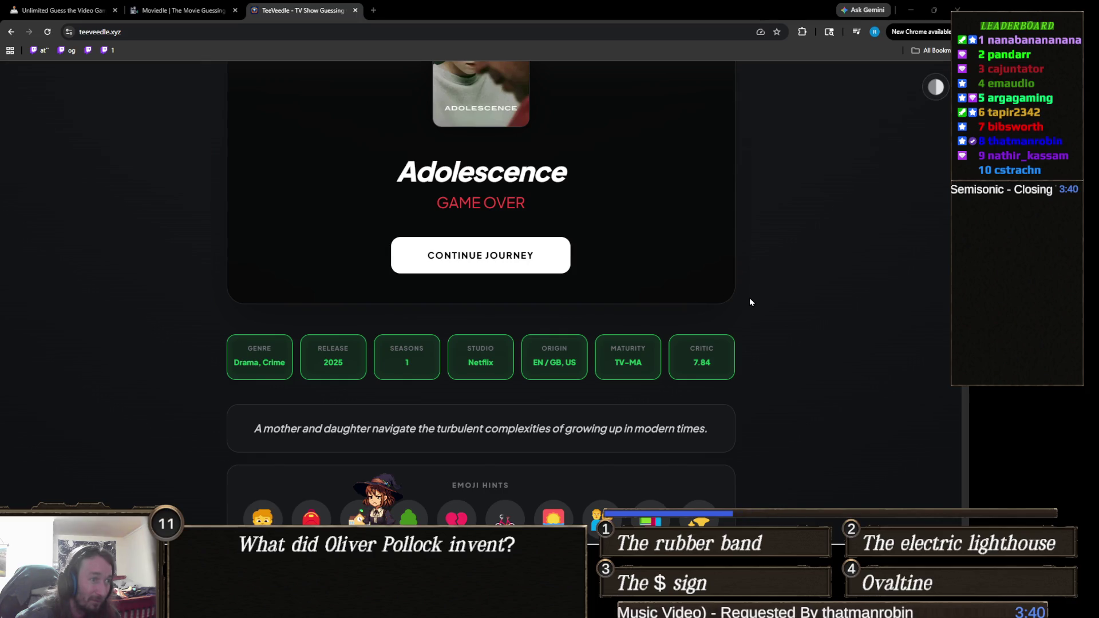
pyautogui.scroll(4, 750, 303)
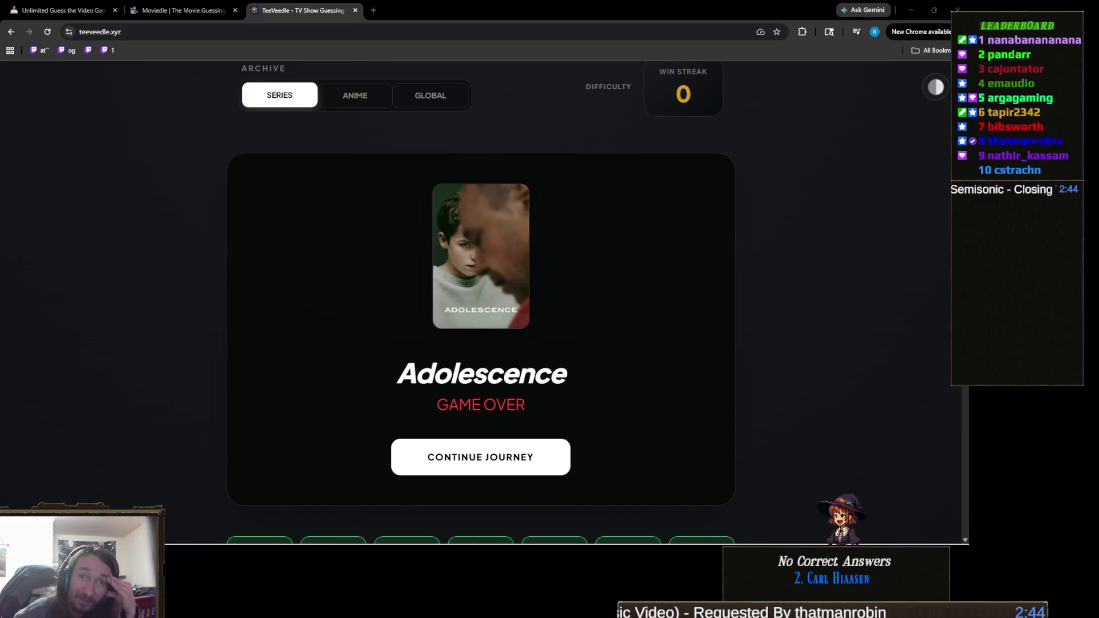
pyautogui.scroll(-6, 503, 386)
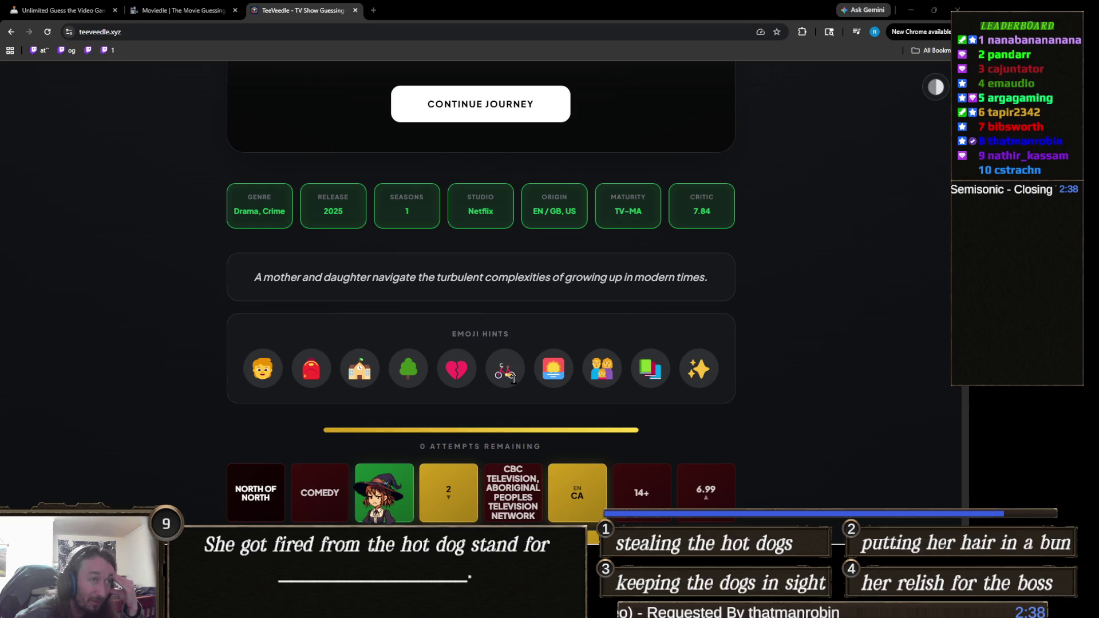
pyautogui.scroll(-1, 517, 378)
pyautogui.scroll(-1, 517, 379)
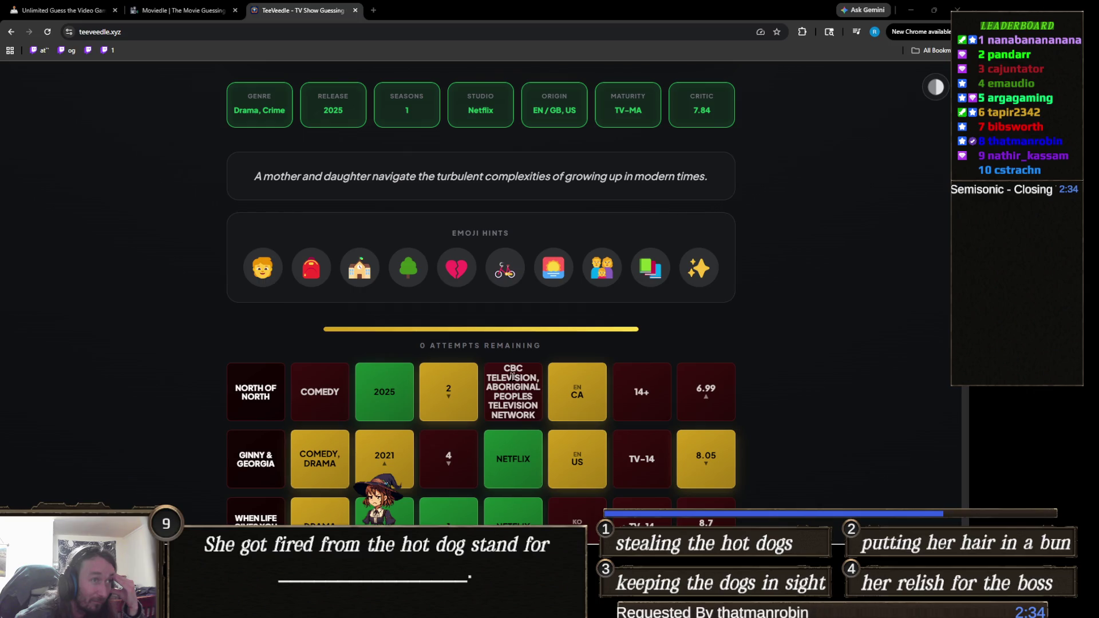
pyautogui.scroll(5, 512, 377)
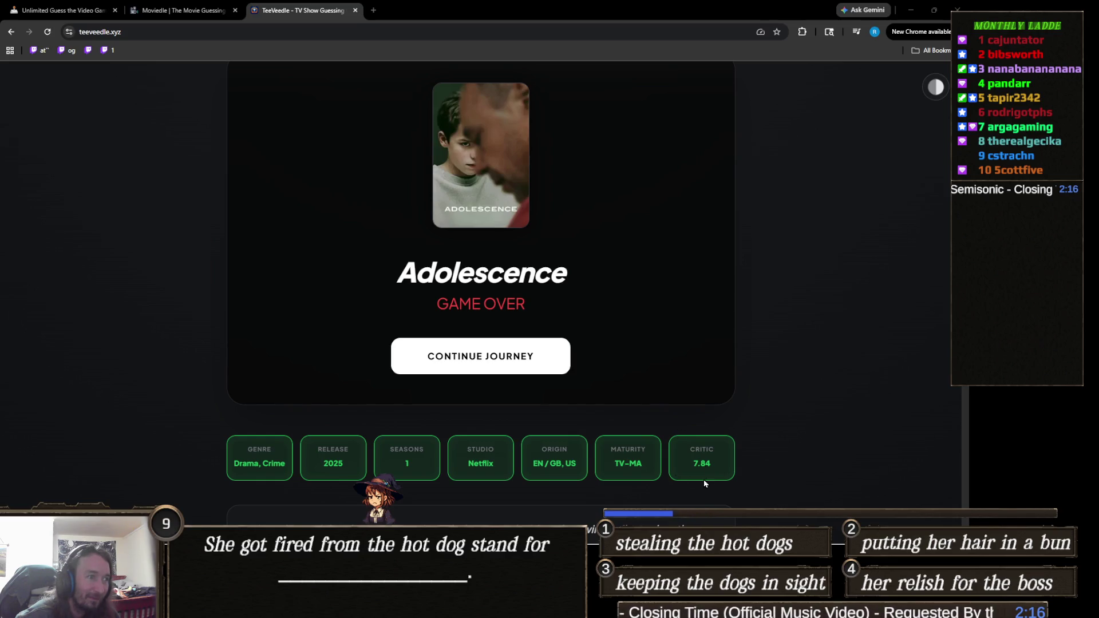
pyautogui.scroll(-5, 508, 433)
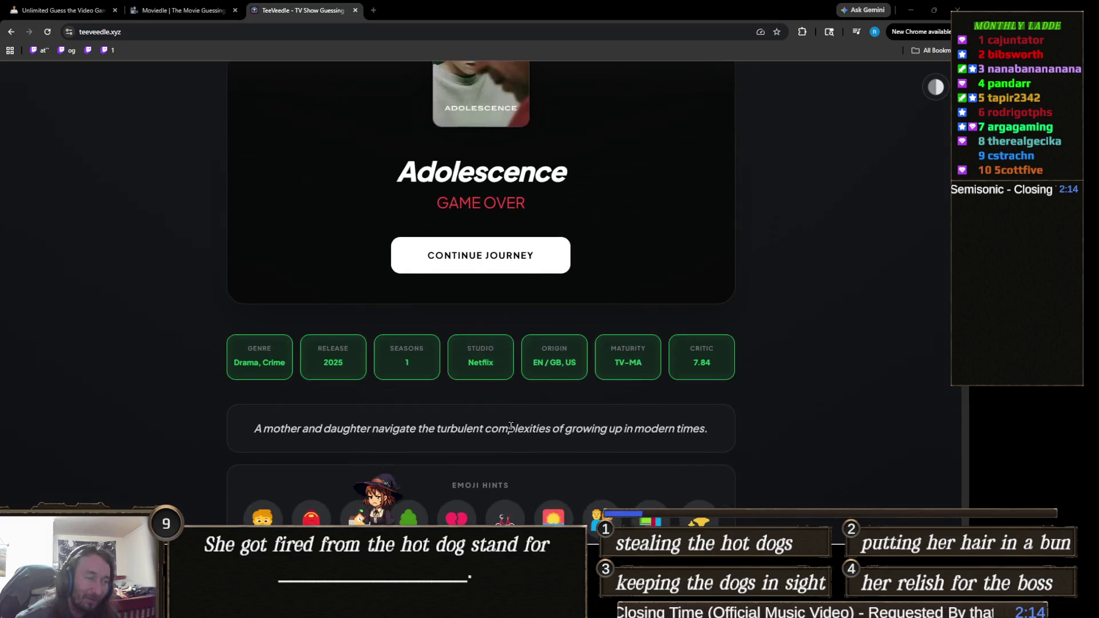
pyautogui.scroll(2, 510, 421)
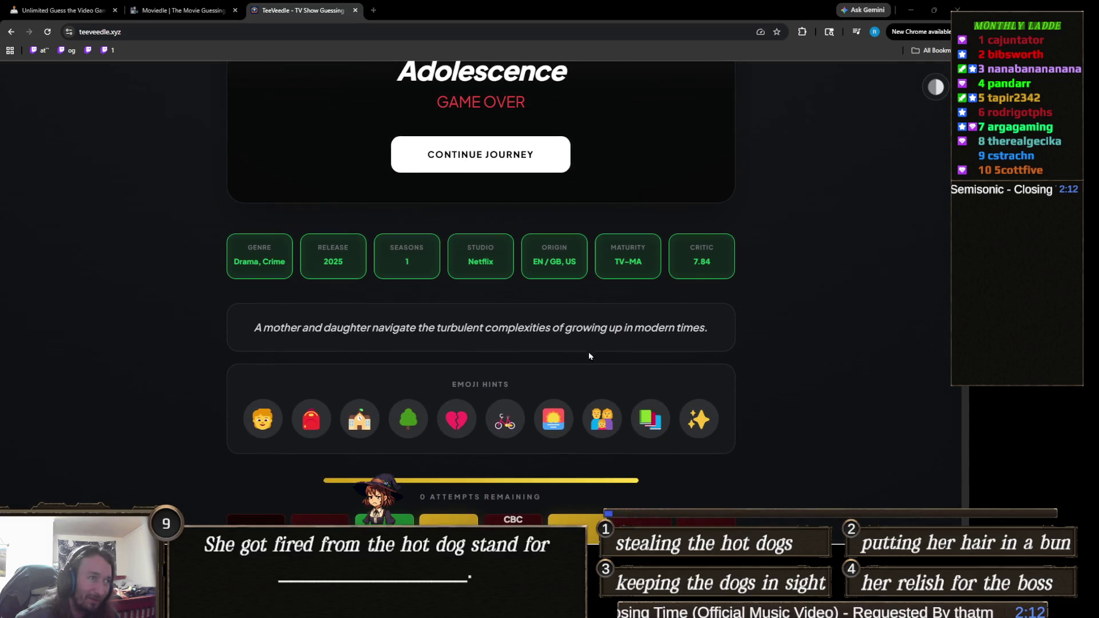
pyautogui.tripleClick(527, 326)
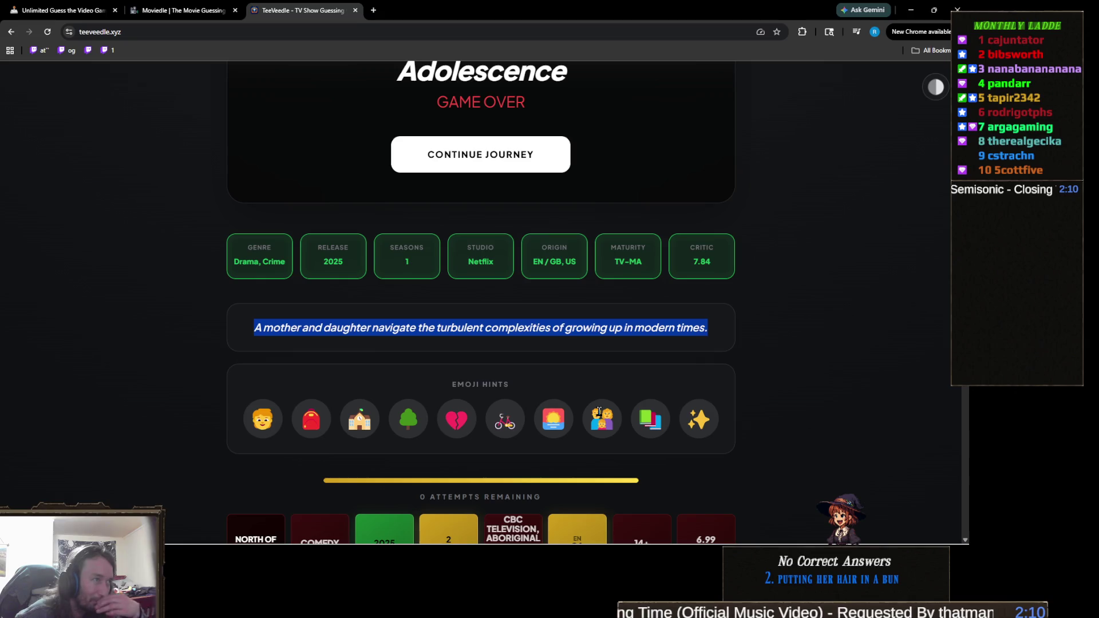
# - Deselect and reselect the Adolescence synopsis sentence, then switch away from the browser
pyautogui.scroll(-2, 623, 347)
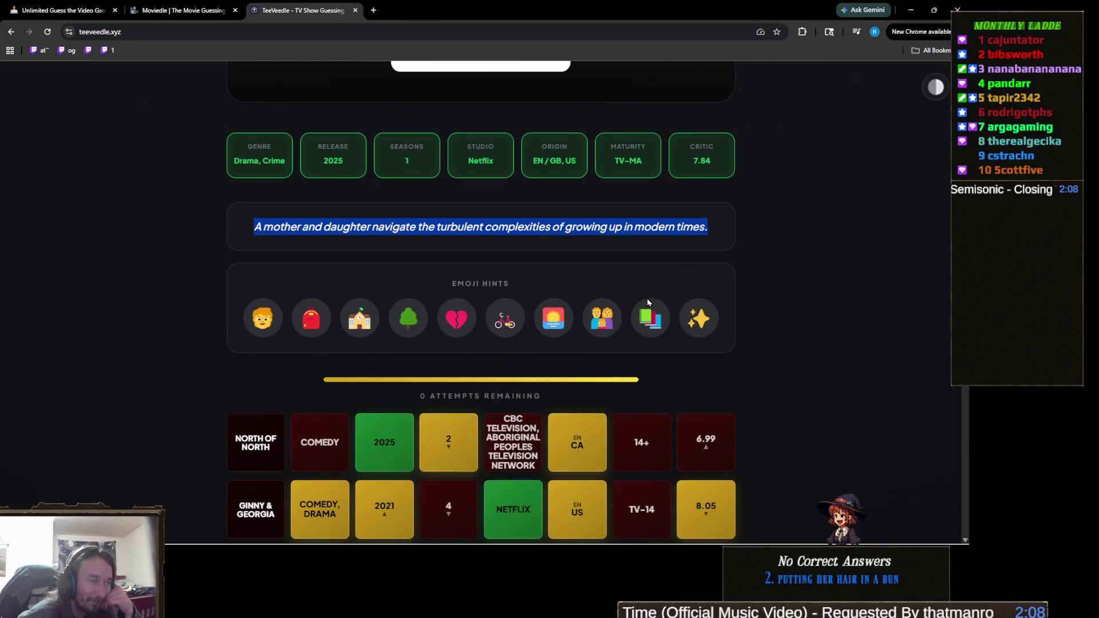
pyautogui.click(667, 277)
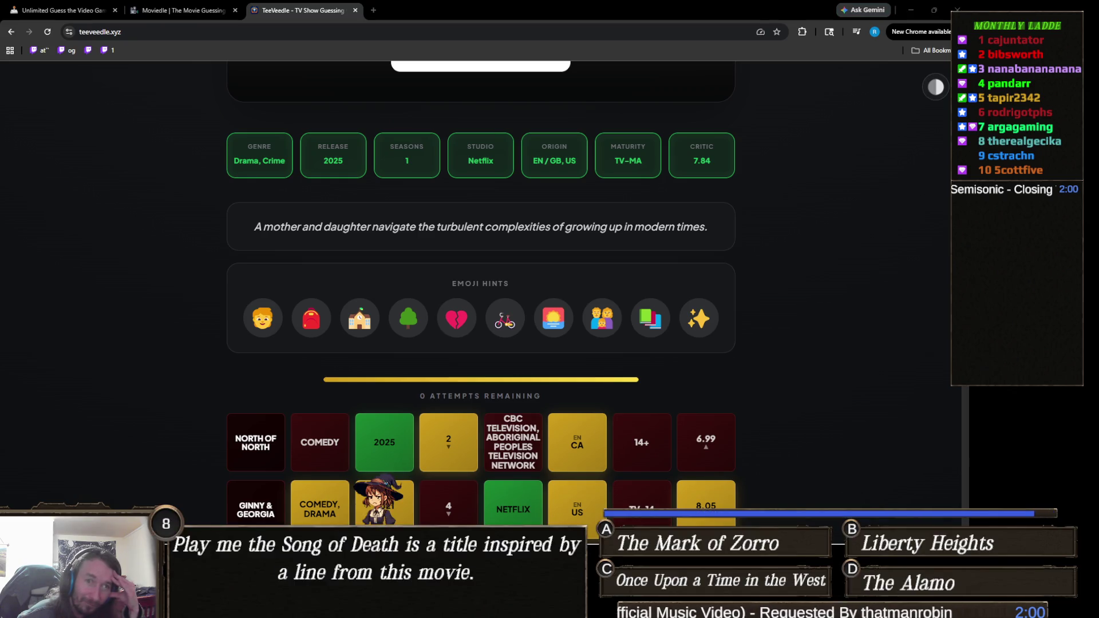
pyautogui.scroll(6, 373, 285)
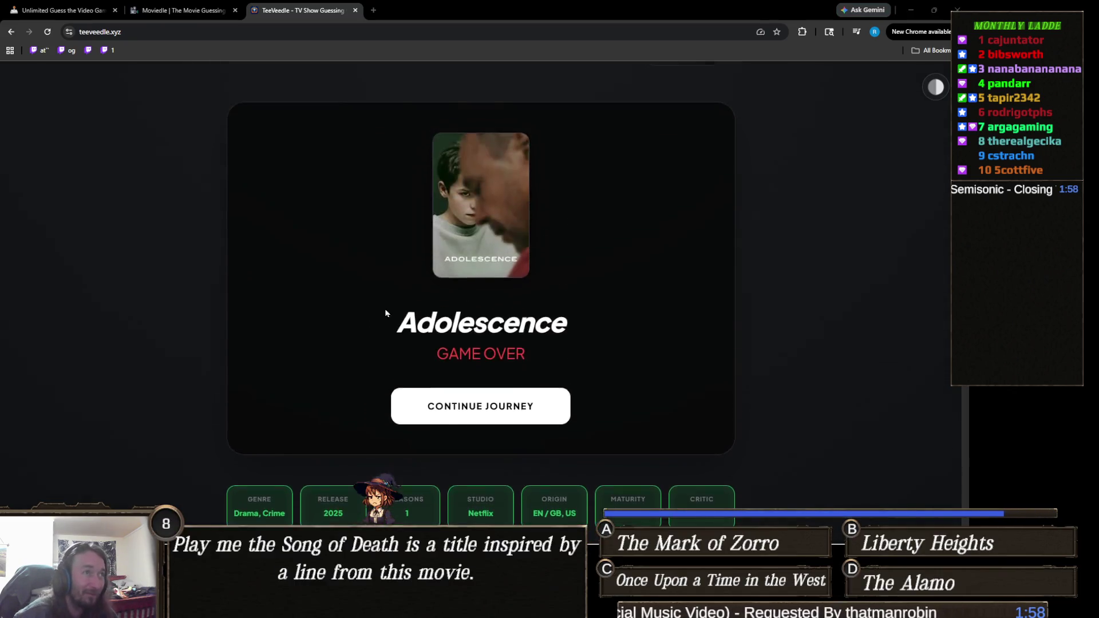
pyautogui.scroll(-4, 377, 309)
pyautogui.tripleClick(483, 331)
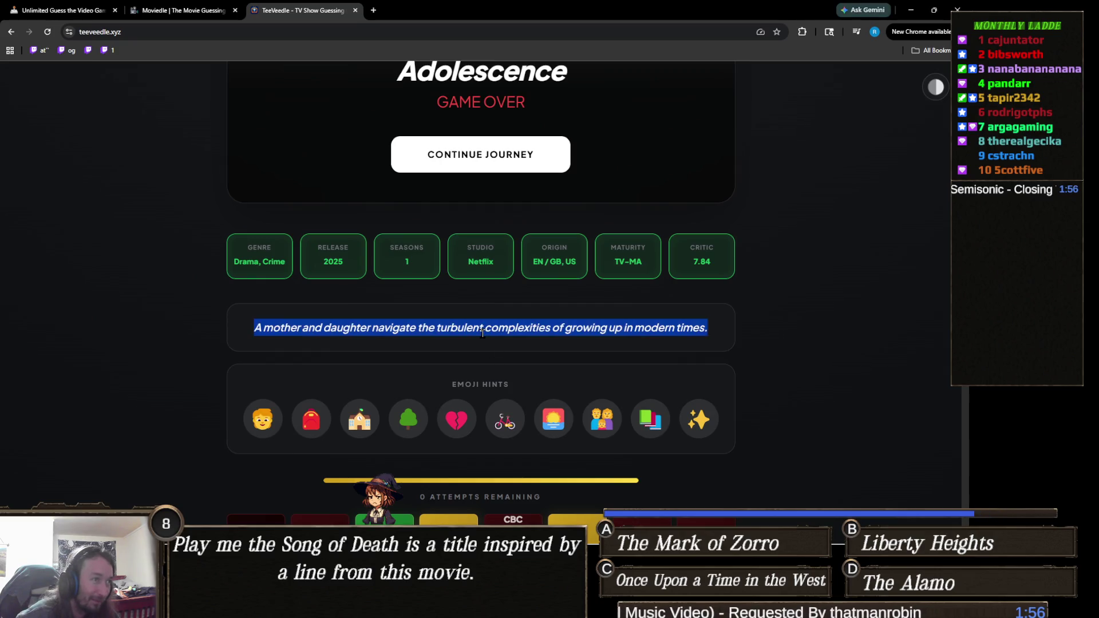
pyautogui.hotkey('alt', 'Tab')
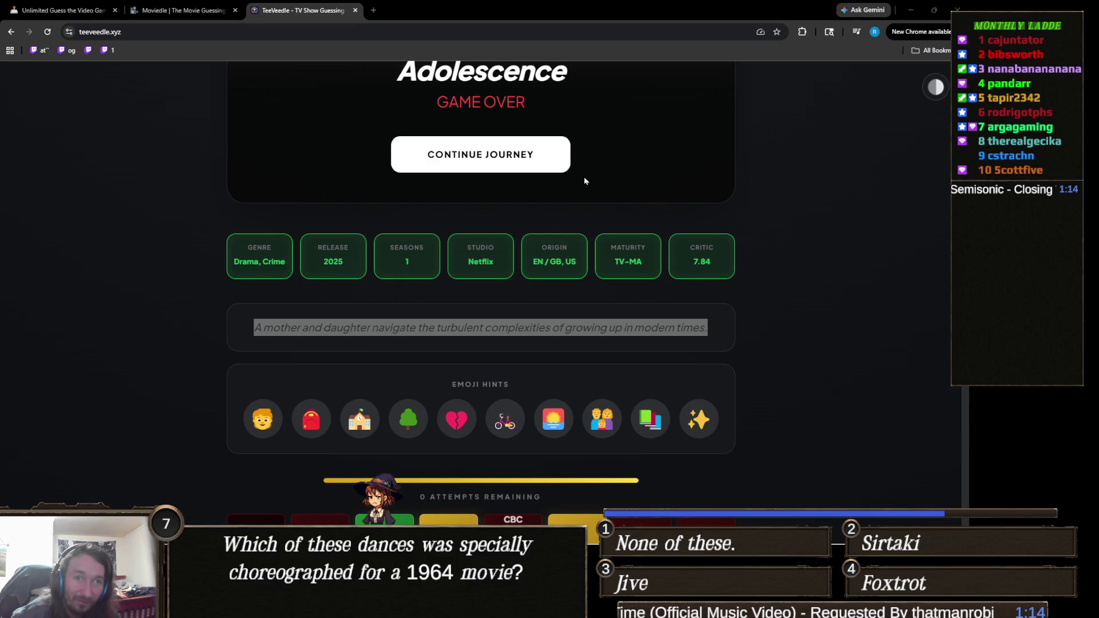
pyautogui.scroll(-3, 645, 228)
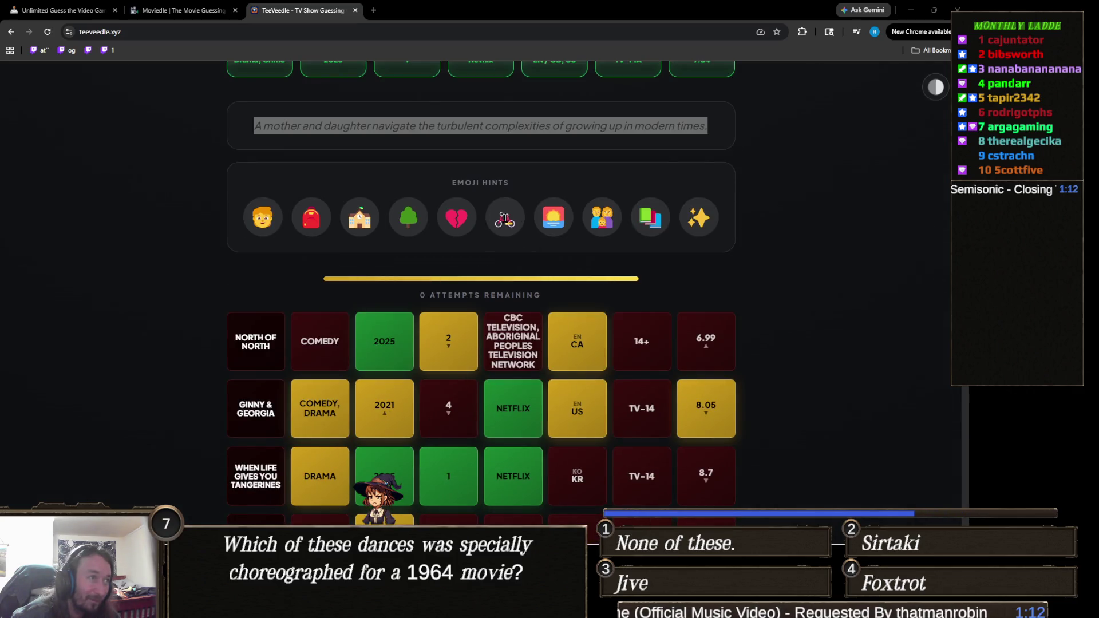
pyautogui.moveTo(716, 225); pyautogui.dragTo(270, 221)
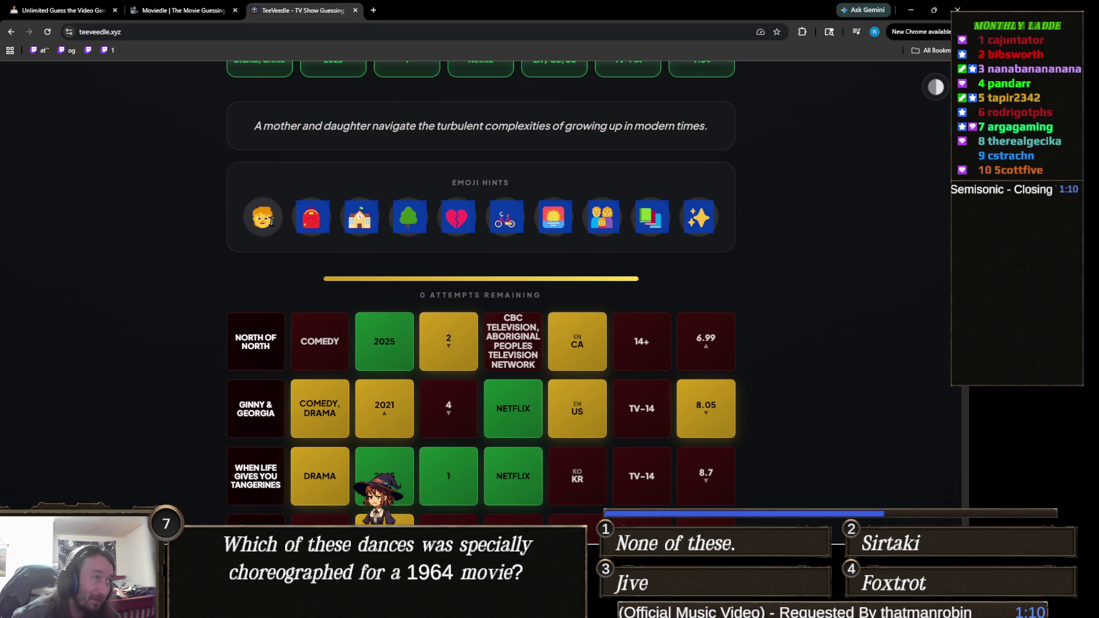
pyautogui.click(600, 123)
pyautogui.tripleClick(600, 123)
pyautogui.scroll(7, 630, 149)
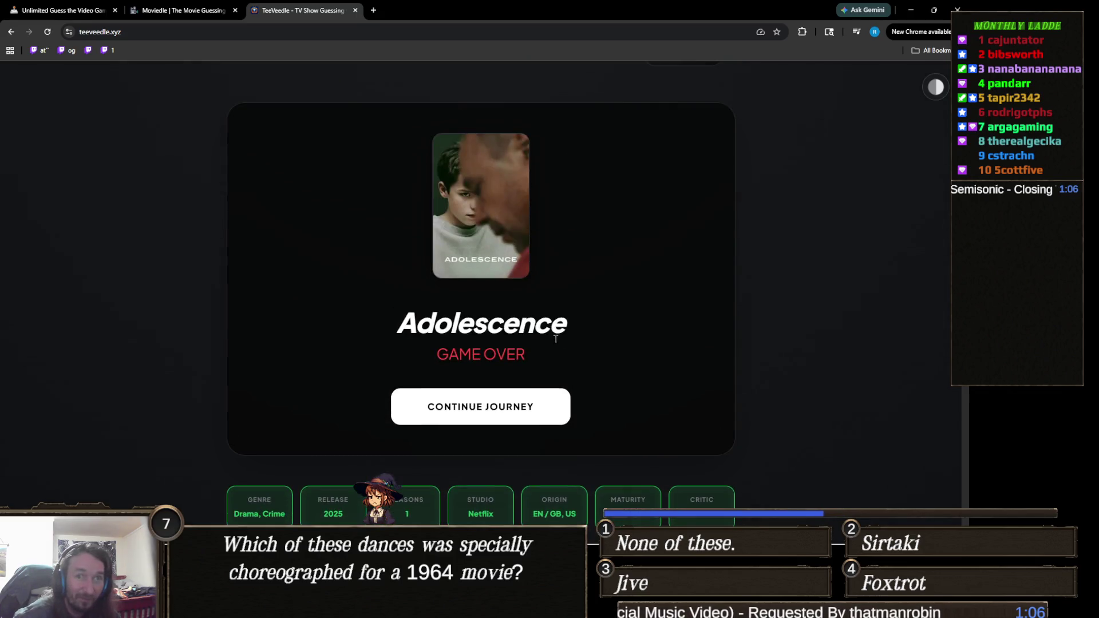
pyautogui.scroll(-3, 767, 264)
pyautogui.scroll(5, 712, 275)
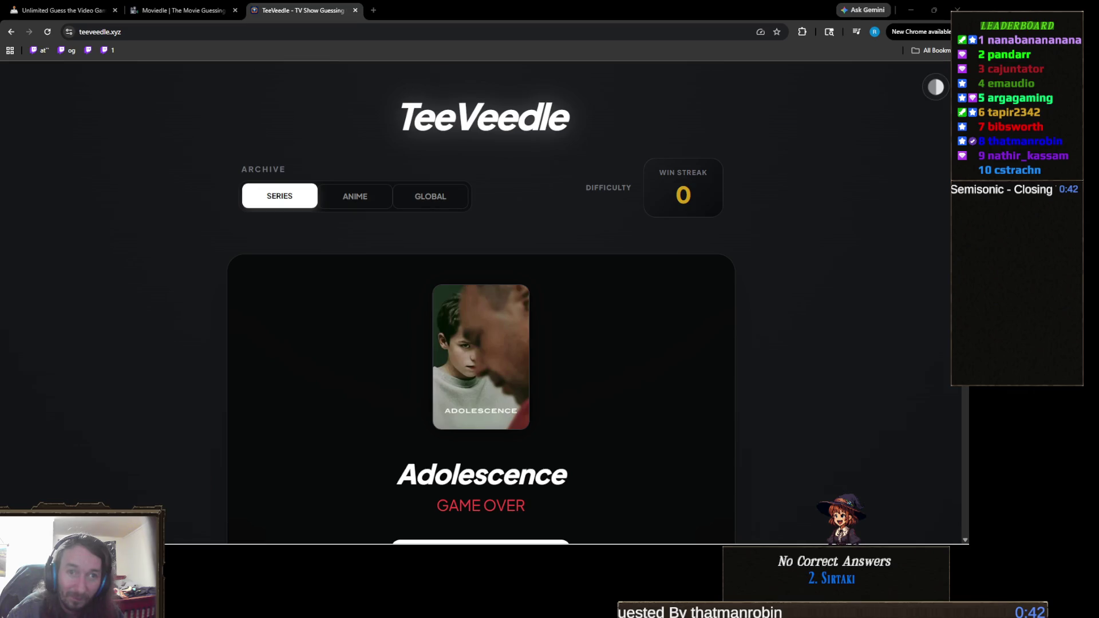
pyautogui.scroll(-2, 452, 350)
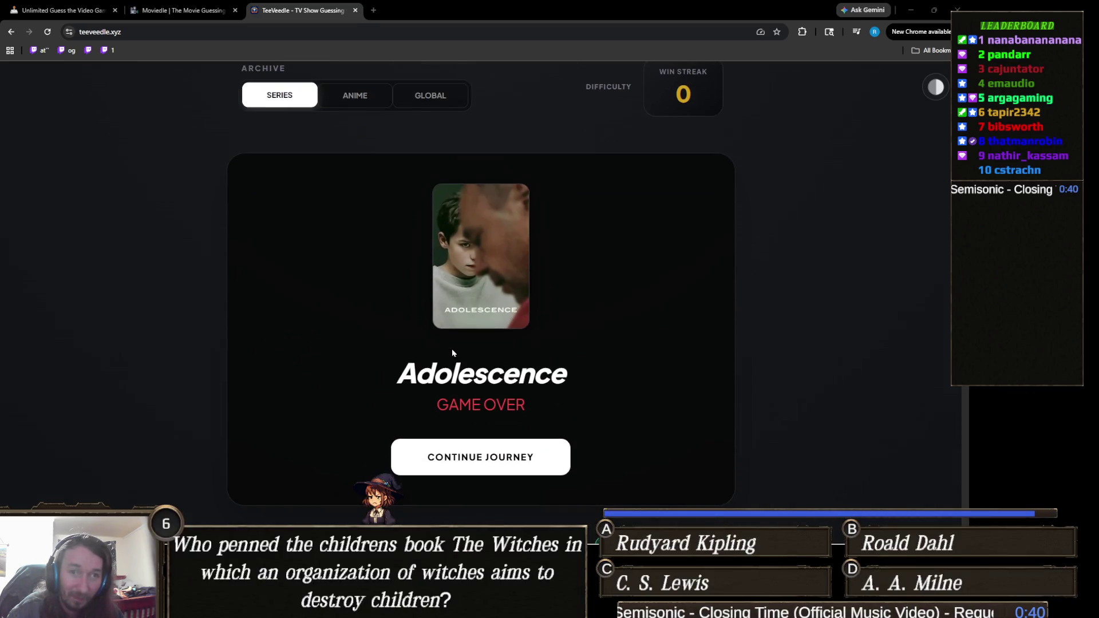
pyautogui.scroll(-3, 435, 344)
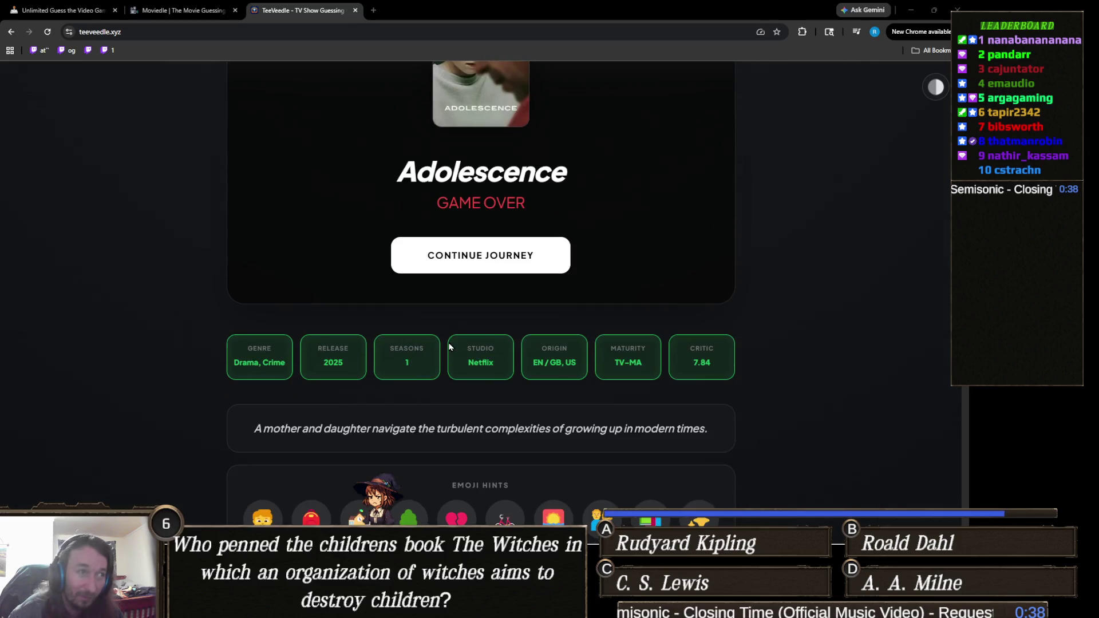
pyautogui.scroll(-2, 425, 341)
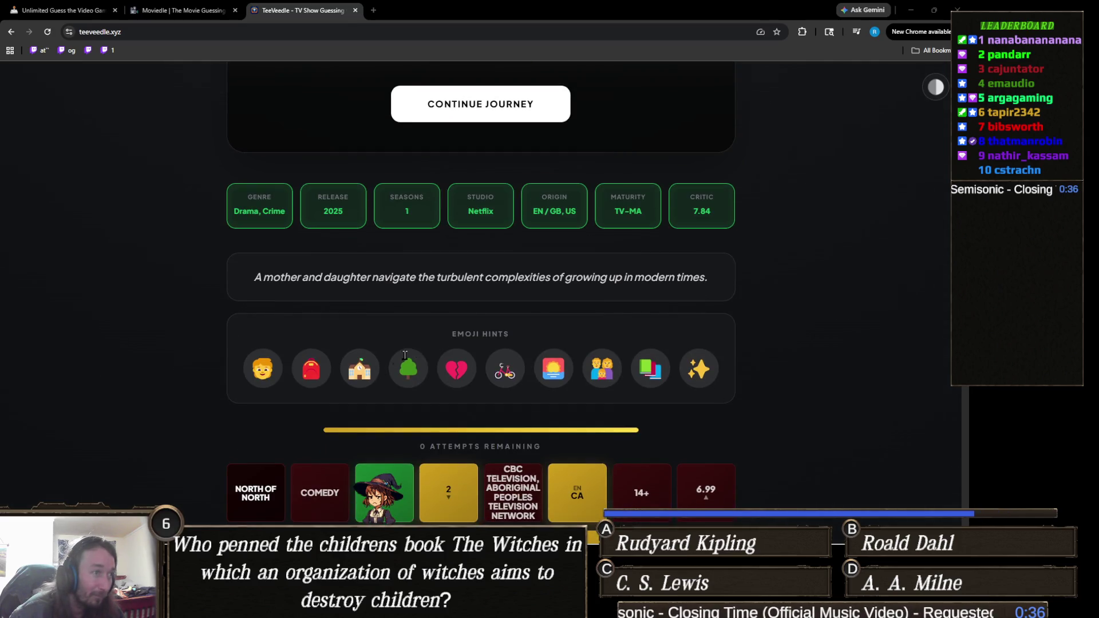